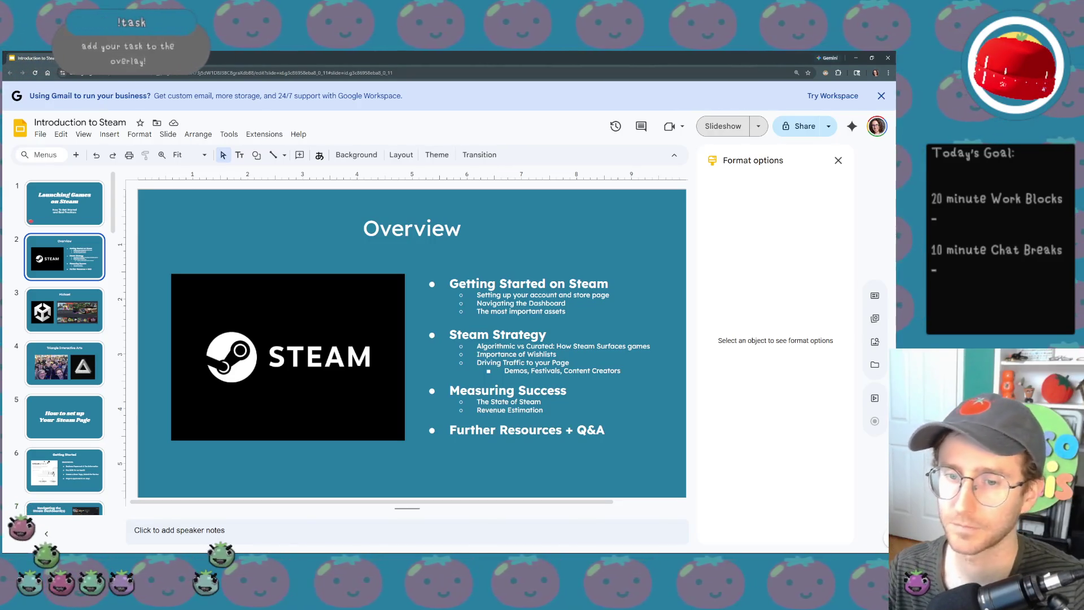
{"action": "scroll", "coordinate": [65, 339], "scroll_direction": "down", "scroll_amount": 2}
{"action": "scroll", "coordinate": [64, 339], "scroll_direction": "down", "scroll_amount": 1}
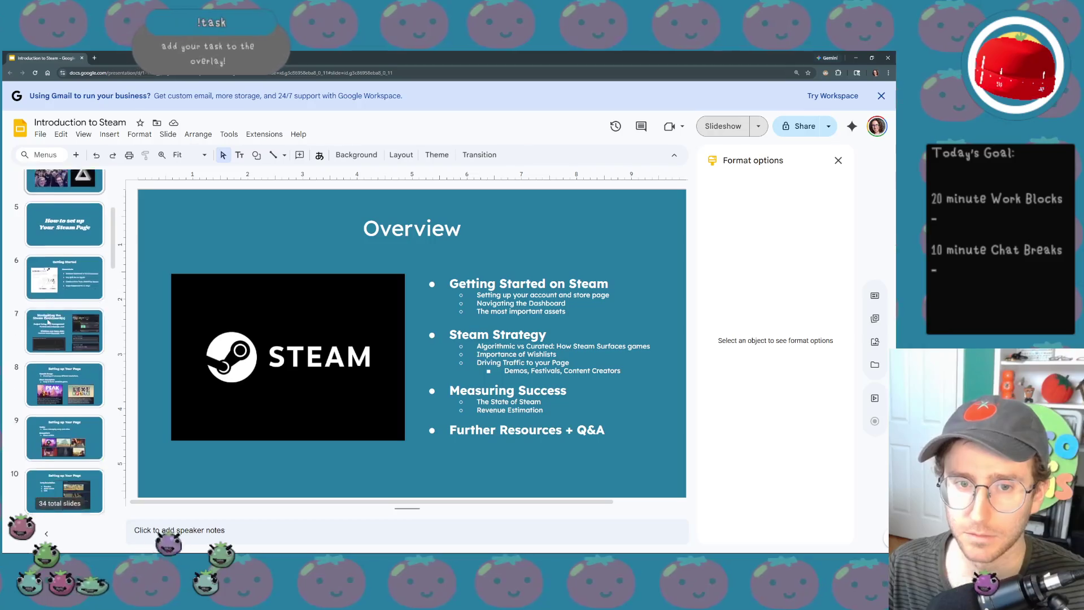
{"action": "scroll", "coordinate": [64, 338], "scroll_direction": "down", "scroll_amount": 1}
{"action": "scroll", "coordinate": [49, 322], "scroll_direction": "down", "scroll_amount": 1}
{"action": "scroll", "coordinate": [48, 323], "scroll_direction": "down", "scroll_amount": 1}
{"action": "scroll", "coordinate": [48, 323], "scroll_direction": "down", "scroll_amount": 1}
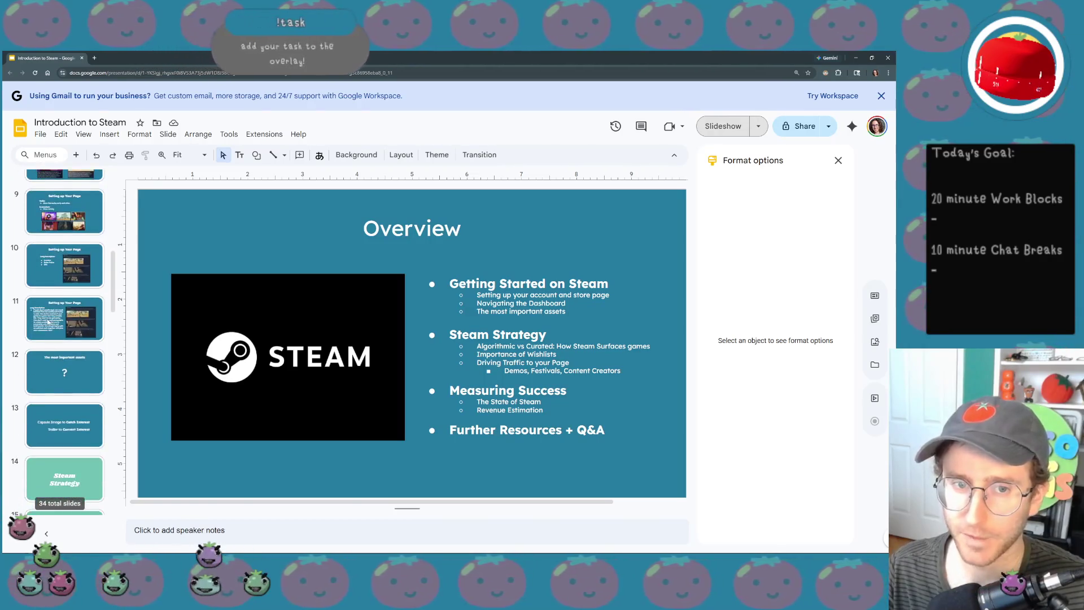
{"action": "scroll", "coordinate": [48, 322], "scroll_direction": "down", "scroll_amount": 1}
{"action": "scroll", "coordinate": [52, 318], "scroll_direction": "down", "scroll_amount": 1}
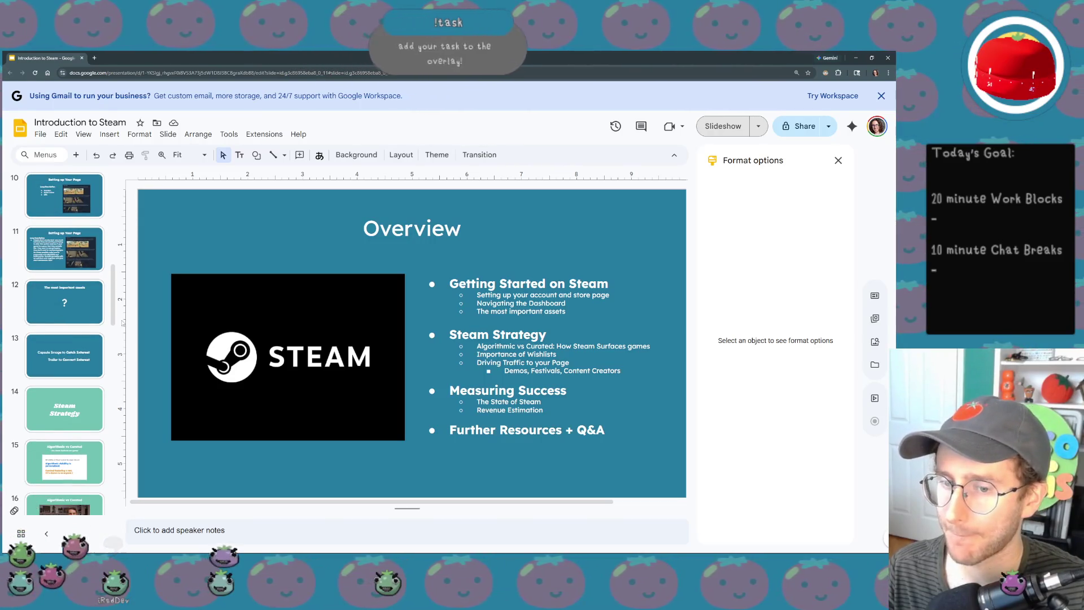
{"action": "scroll", "coordinate": [81, 346], "scroll_direction": "down", "scroll_amount": 1}
{"action": "scroll", "coordinate": [81, 346], "scroll_direction": "down", "scroll_amount": 1}
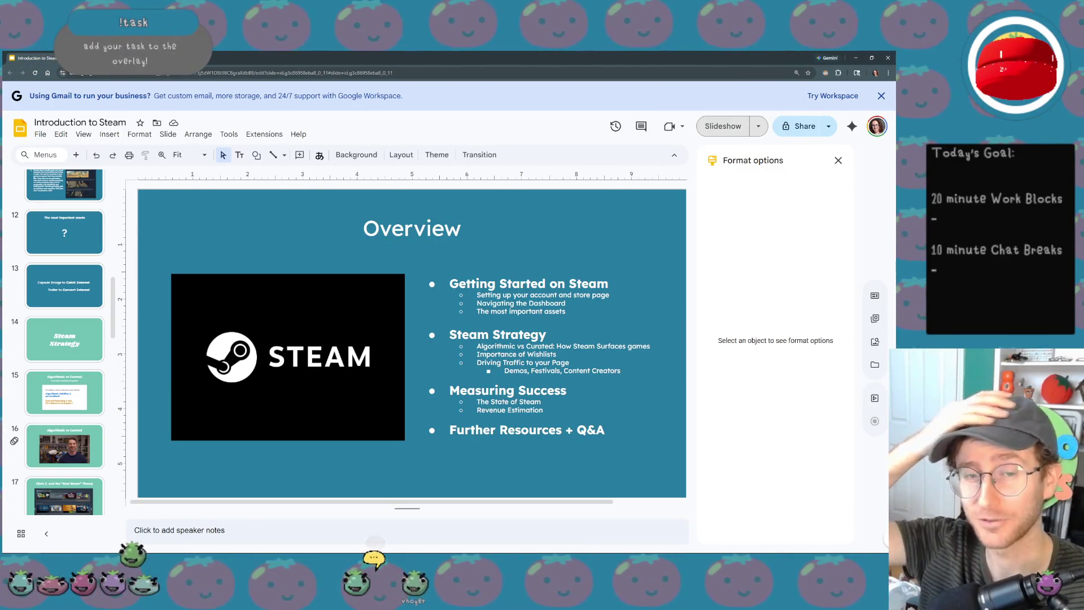
{"action": "scroll", "coordinate": [91, 410], "scroll_direction": "up", "scroll_amount": 2}
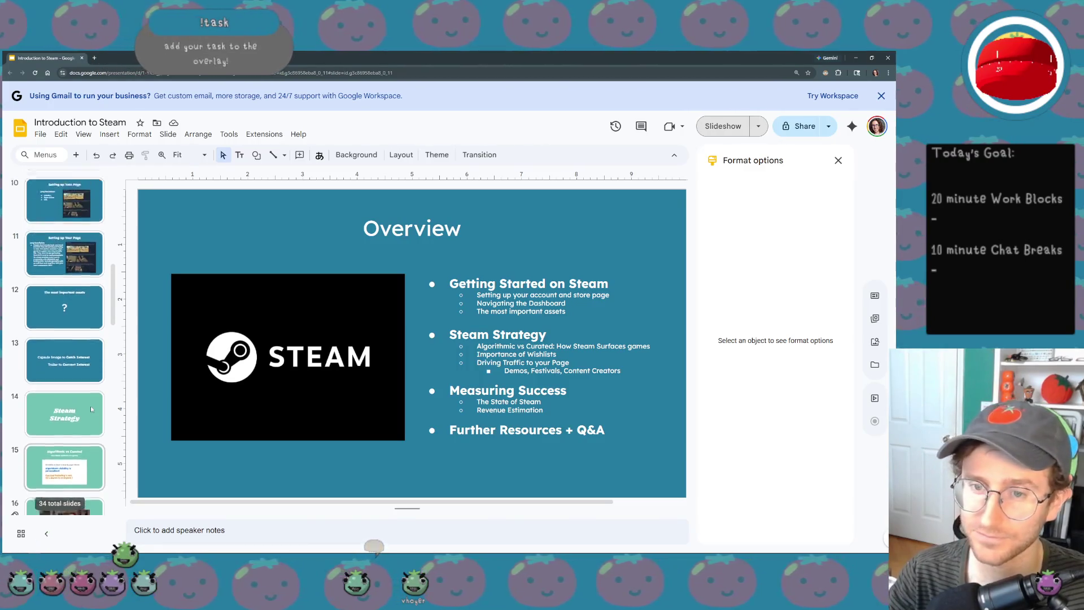
{"action": "scroll", "coordinate": [91, 408], "scroll_direction": "up", "scroll_amount": 1}
{"action": "scroll", "coordinate": [91, 409], "scroll_direction": "down", "scroll_amount": 1}
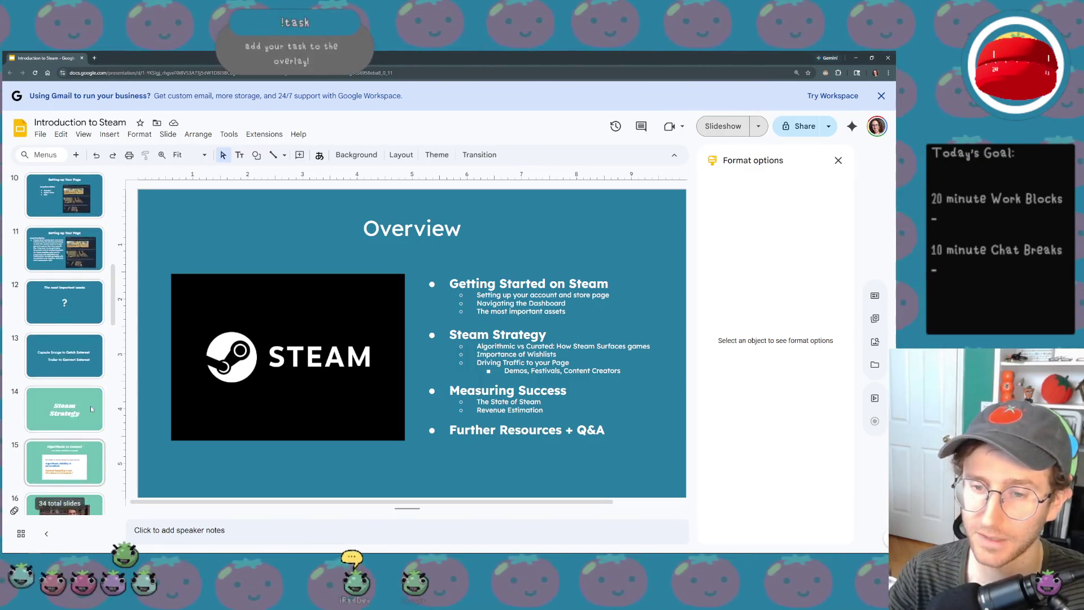
{"action": "scroll", "coordinate": [91, 409], "scroll_direction": "down", "scroll_amount": 3}
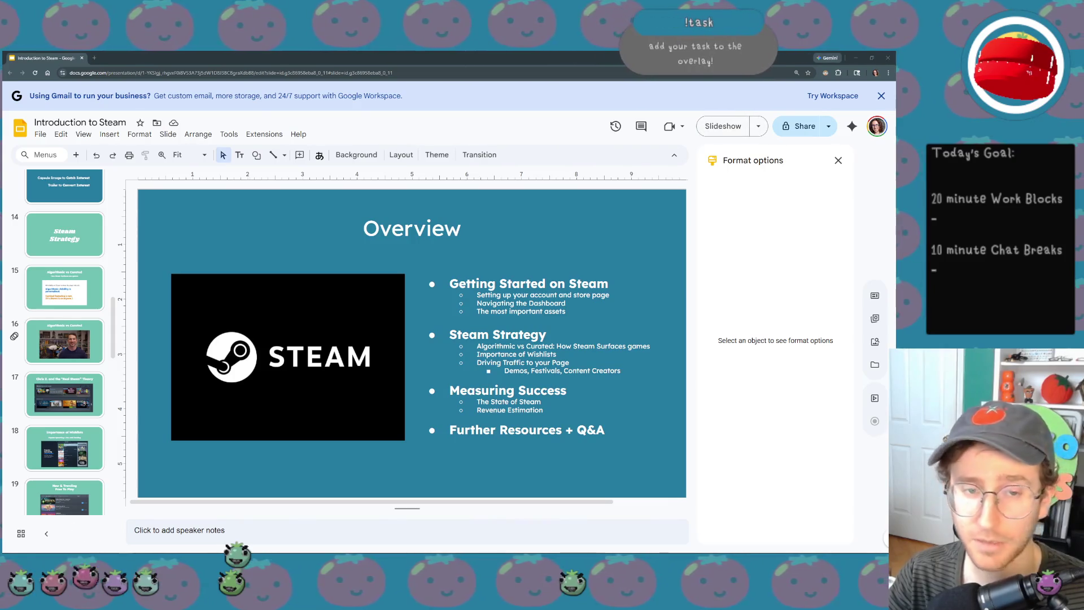
{"action": "scroll", "coordinate": [79, 320], "scroll_direction": "down", "scroll_amount": 1}
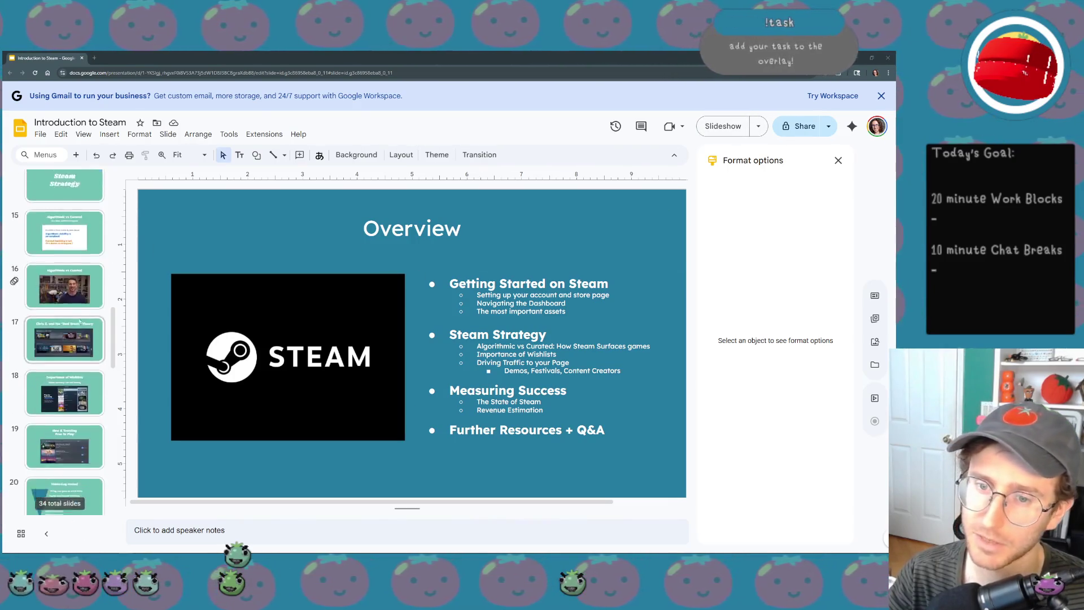
{"action": "scroll", "coordinate": [79, 320], "scroll_direction": "down", "scroll_amount": 3}
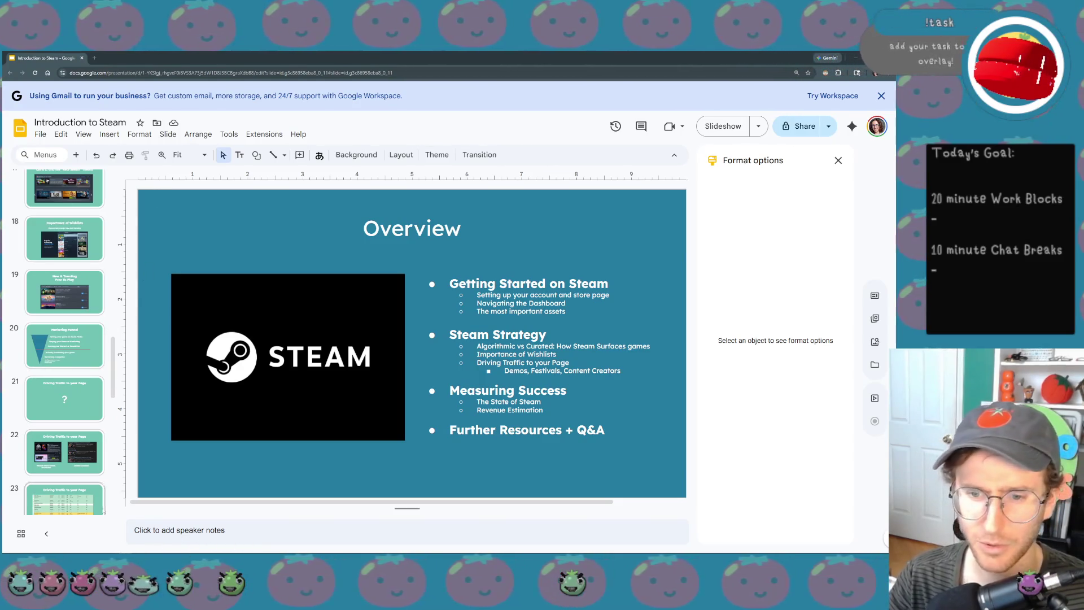
- Move Marketing Funnel below the Driving Traffic slides, put Importance of a Demo at slot 20, then view slide 34
{"action": "mouse_move", "coordinate": [100, 347]}
{"action": "left_mouse_down"}
{"action": "mouse_move", "coordinate": [111, 380]}
{"action": "mouse_move", "coordinate": [94, 379]}
{"action": "left_mouse_up"}
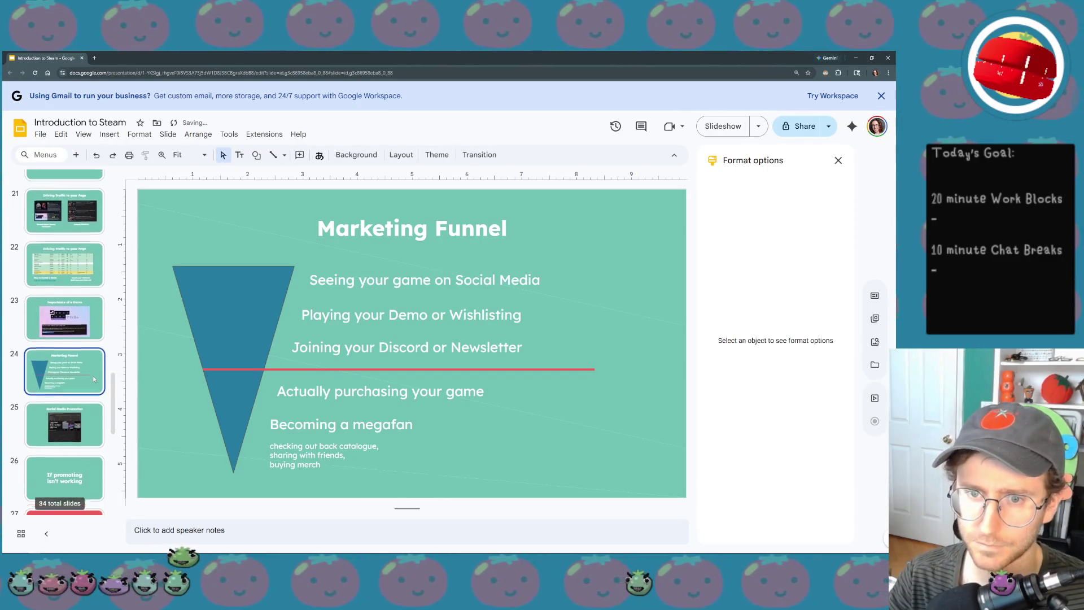
{"action": "mouse_move", "coordinate": [76, 321]}
{"action": "left_mouse_down"}
{"action": "mouse_move", "coordinate": [79, 240]}
{"action": "mouse_move", "coordinate": [92, 292]}
{"action": "mouse_move", "coordinate": [70, 332]}
{"action": "left_mouse_up"}
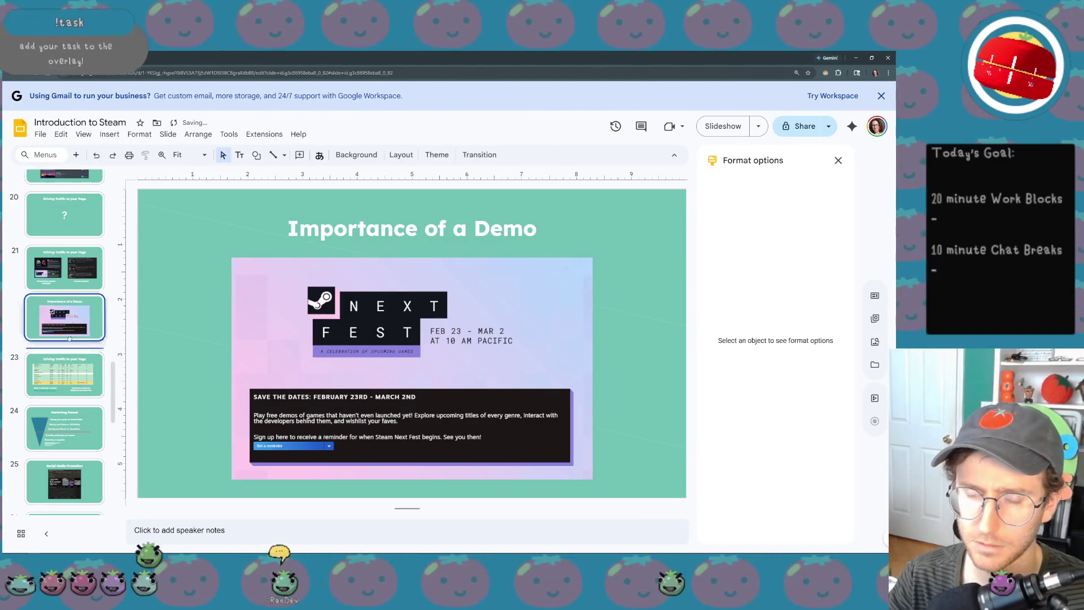
{"action": "mouse_move", "coordinate": [70, 332]}
{"action": "left_mouse_down"}
{"action": "mouse_move", "coordinate": [80, 412]}
{"action": "mouse_move", "coordinate": [139, 315]}
{"action": "left_mouse_up"}
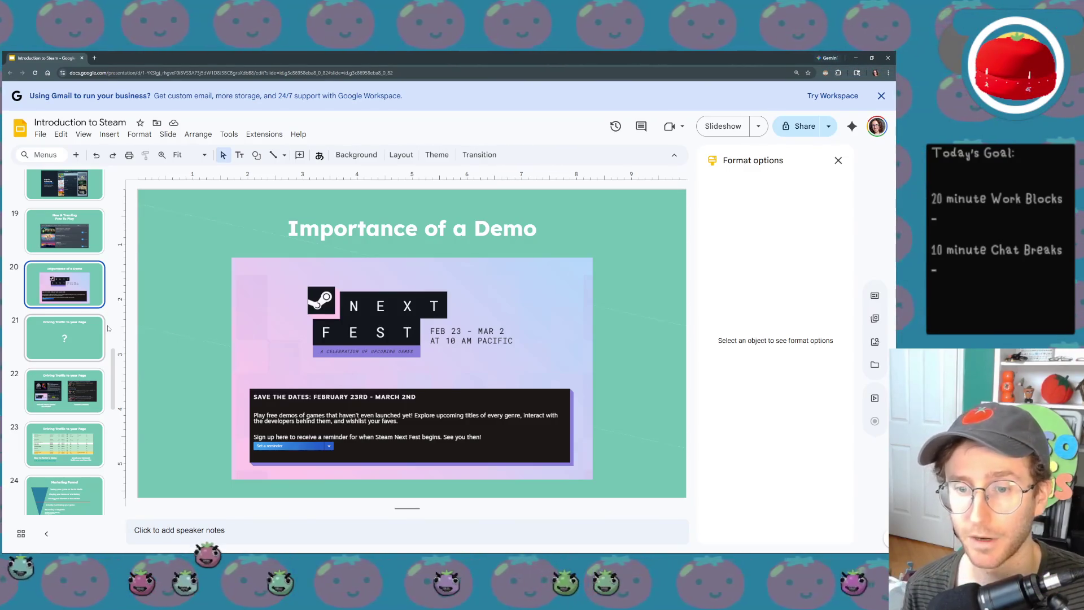
{"action": "scroll", "coordinate": [107, 327], "scroll_direction": "down", "scroll_amount": 5}
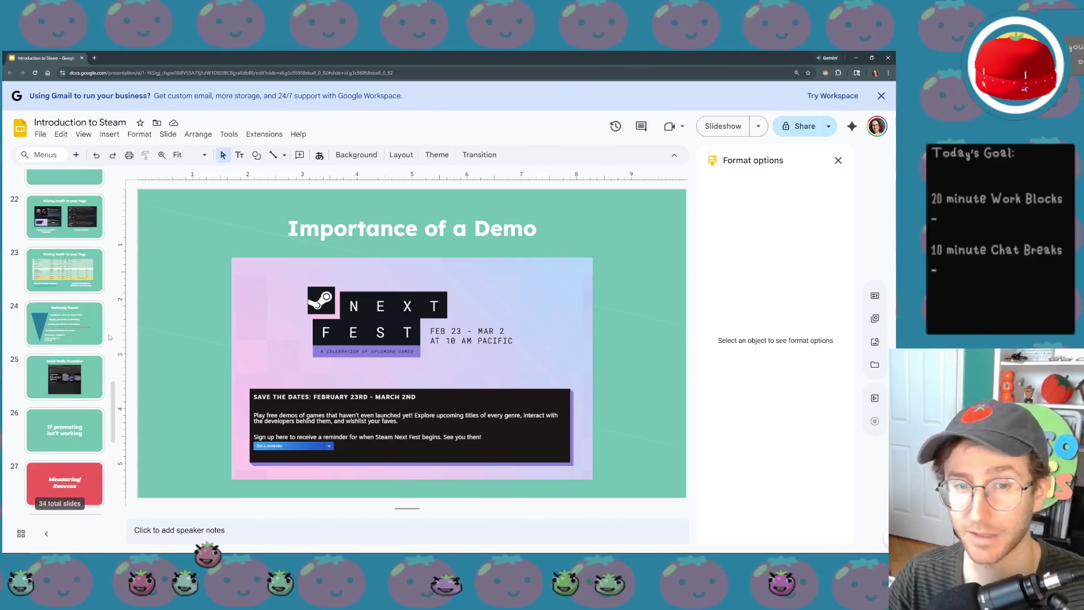
{"action": "scroll", "coordinate": [118, 360], "scroll_direction": "down", "scroll_amount": 5}
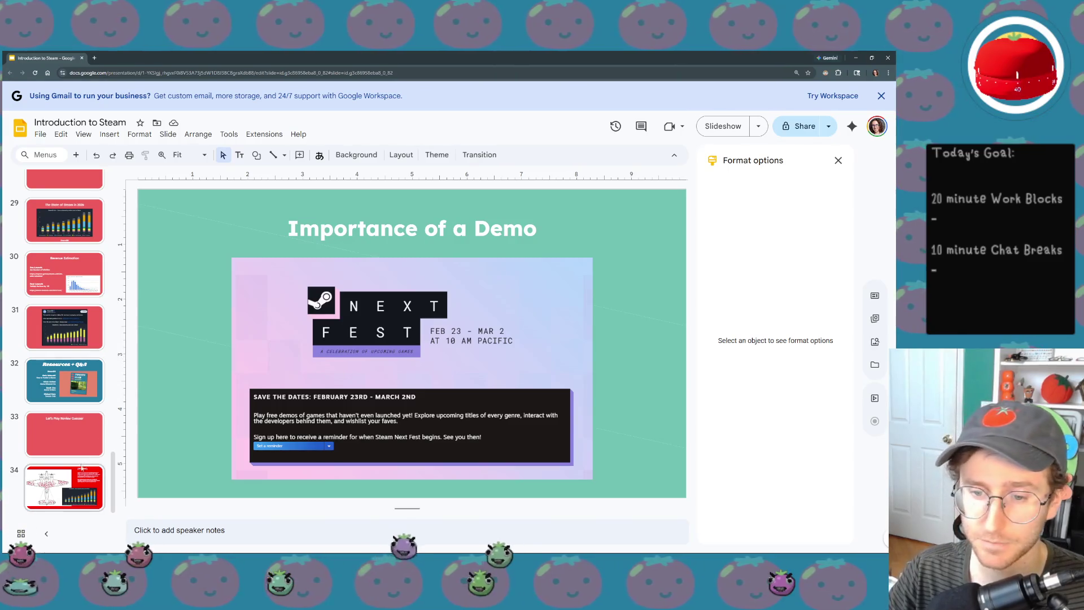
{"action": "left_click", "coordinate": [64, 487]}
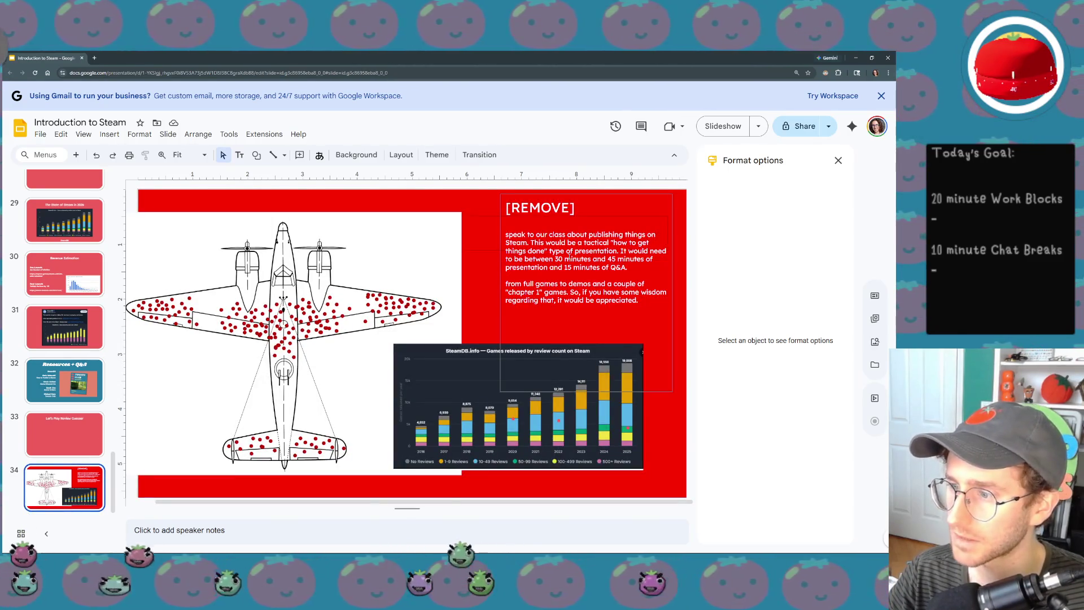
- Highlight the [REMOVE] request text on slide 34, then jump back to slide 8, Setting up Your Page
{"action": "left_click", "coordinate": [568, 258]}
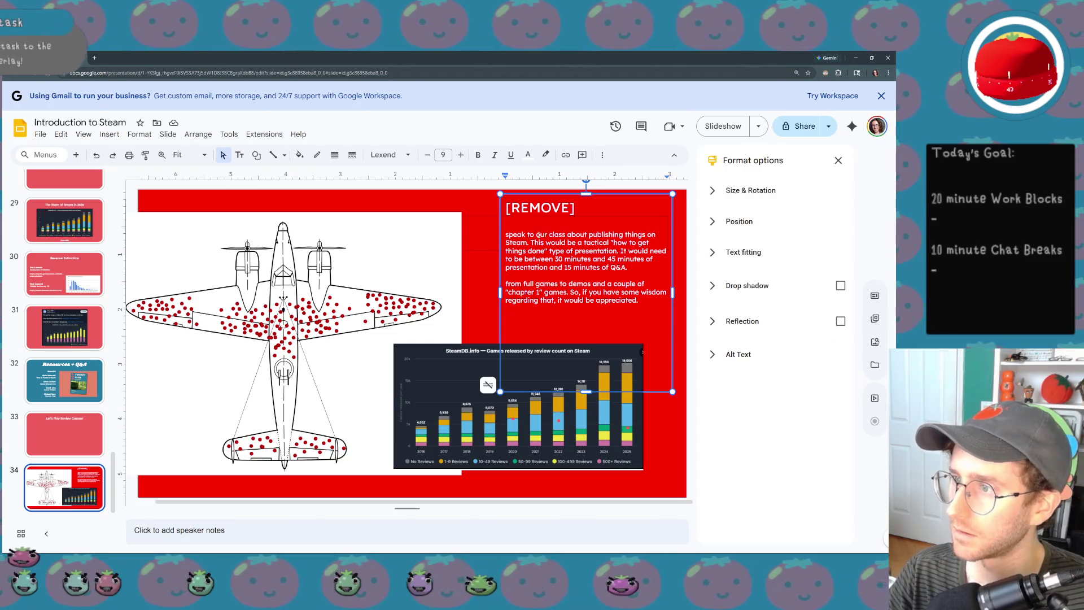
{"action": "left_click_drag", "start_coordinate": [536, 235], "coordinate": [618, 251]}
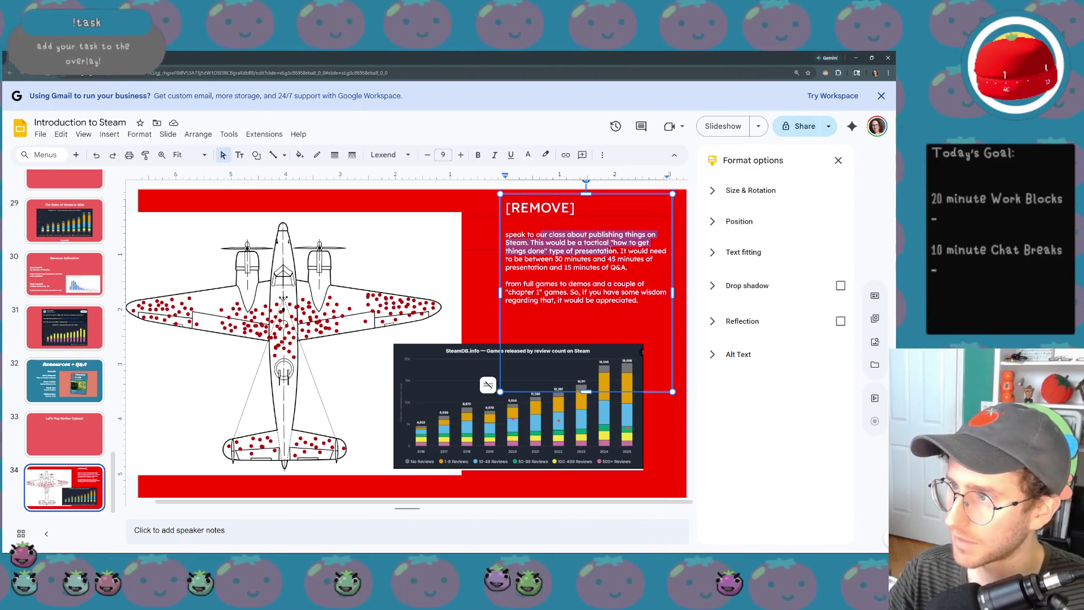
{"action": "left_click_drag", "start_coordinate": [619, 260], "coordinate": [636, 267]}
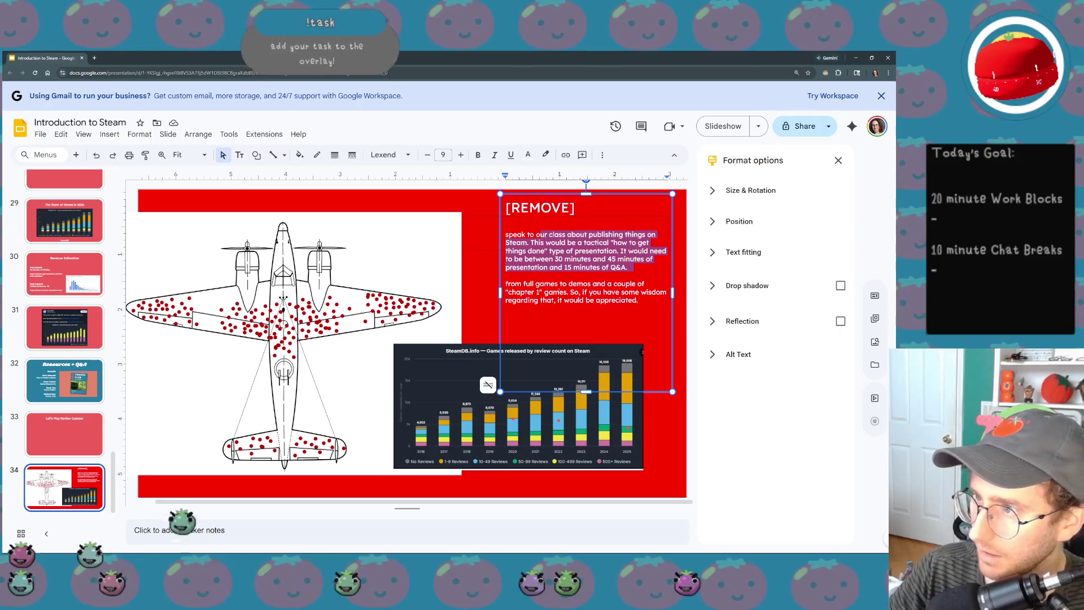
{"action": "mouse_move", "coordinate": [550, 285]}
{"action": "left_mouse_down"}
{"action": "mouse_move", "coordinate": [617, 287]}
{"action": "mouse_move", "coordinate": [579, 293]}
{"action": "mouse_move", "coordinate": [638, 301]}
{"action": "left_mouse_up"}
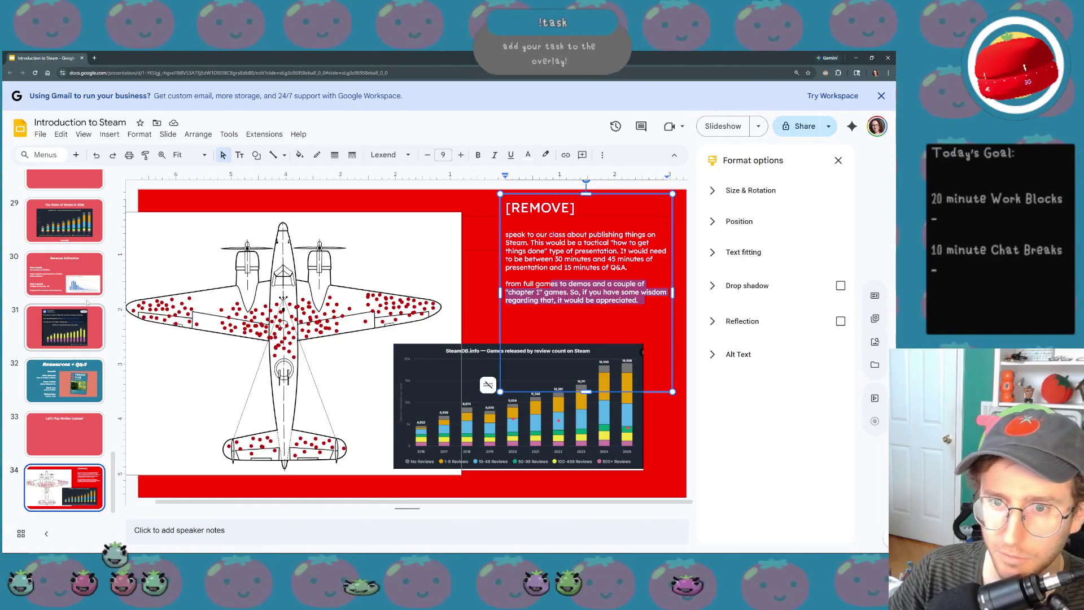
{"action": "scroll", "coordinate": [86, 306], "scroll_direction": "up", "scroll_amount": 2}
{"action": "scroll", "coordinate": [85, 306], "scroll_direction": "up", "scroll_amount": 2}
{"action": "scroll", "coordinate": [86, 306], "scroll_direction": "up", "scroll_amount": 2}
{"action": "scroll", "coordinate": [85, 305], "scroll_direction": "up", "scroll_amount": 2}
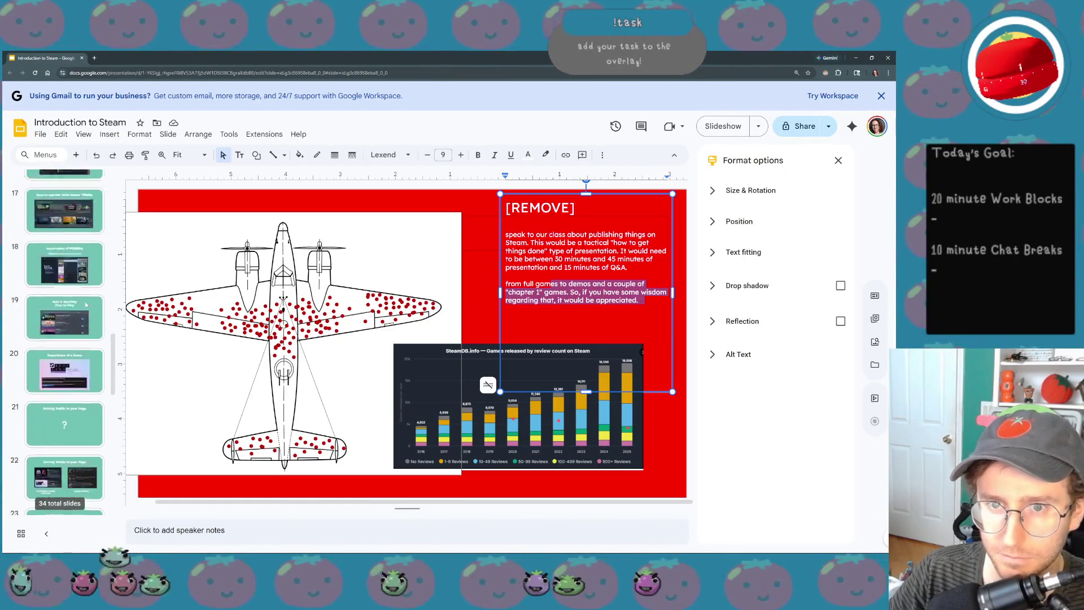
{"action": "scroll", "coordinate": [86, 306], "scroll_direction": "up", "scroll_amount": 2}
{"action": "scroll", "coordinate": [85, 306], "scroll_direction": "up", "scroll_amount": 2}
{"action": "scroll", "coordinate": [85, 305], "scroll_direction": "up", "scroll_amount": 2}
{"action": "scroll", "coordinate": [86, 306], "scroll_direction": "up", "scroll_amount": 2}
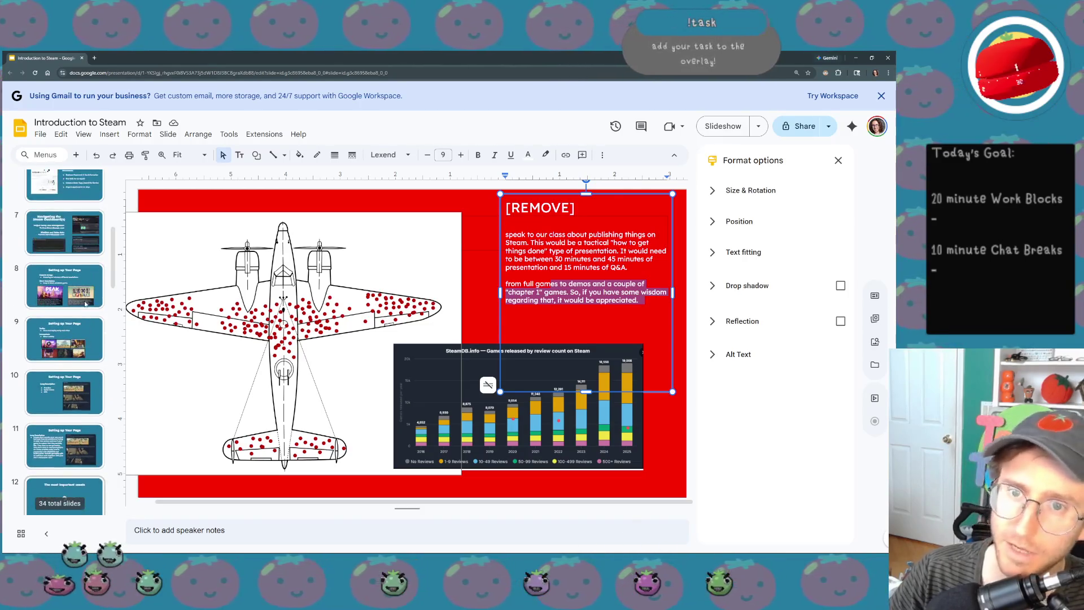
{"action": "left_click", "coordinate": [86, 296]}
{"action": "key", "text": "Down"}
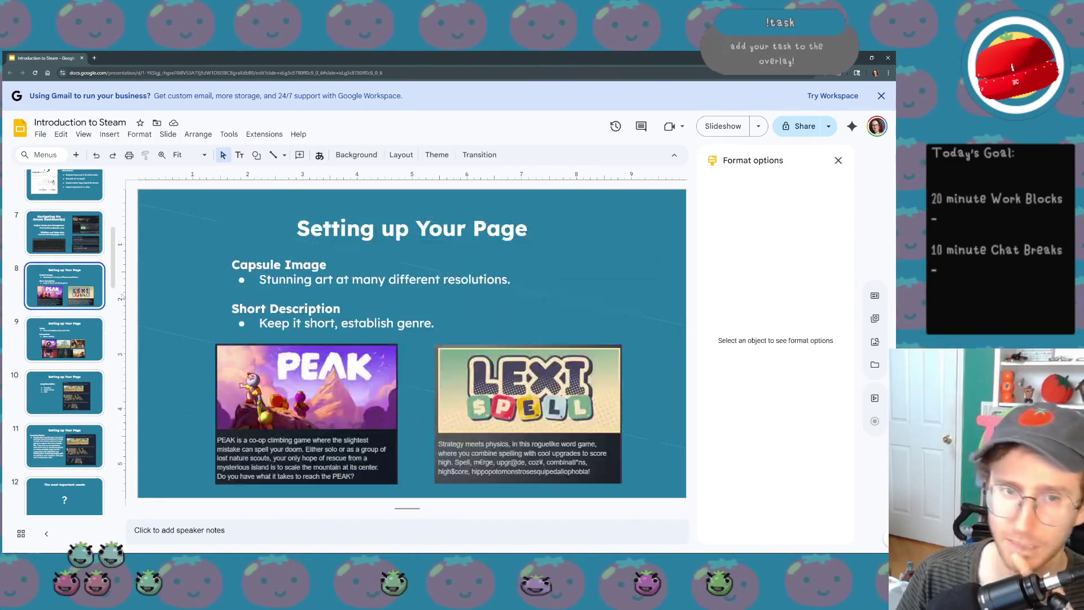
{"action": "key", "text": "Down"}
{"action": "key", "text": "Down"}
{"action": "key", "text": "Down"}
{"action": "key", "text": "Down"}
{"action": "key", "text": "Down"}
{"action": "key", "text": "Down"}
{"action": "key", "text": "Down"}
{"action": "key", "text": "Down"}
{"action": "key", "text": "Down"}
{"action": "key", "text": "Down"}
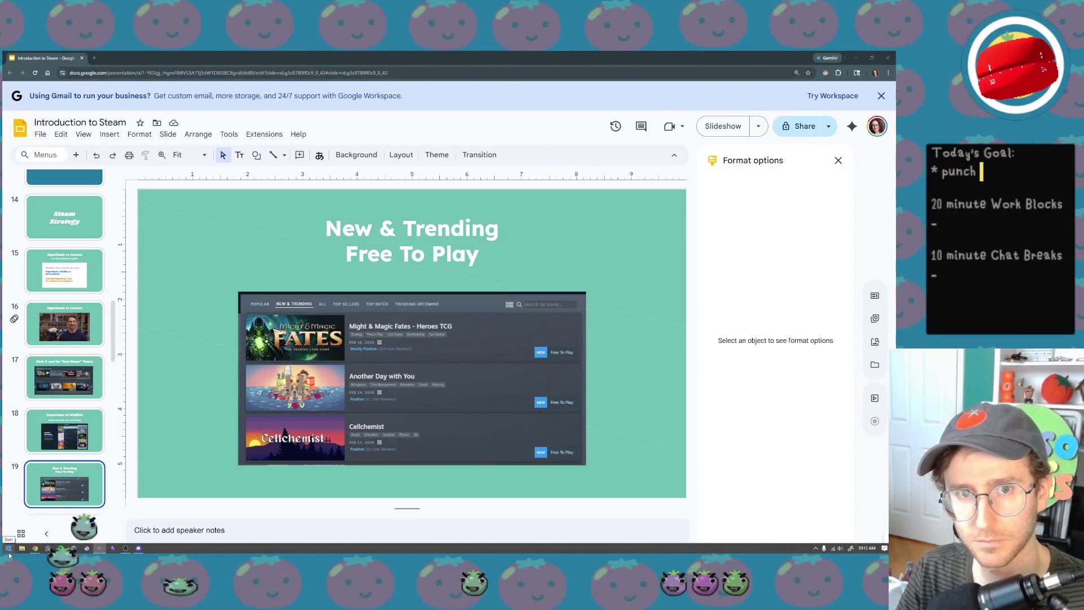
{"action": "type", "text": "up slides"}
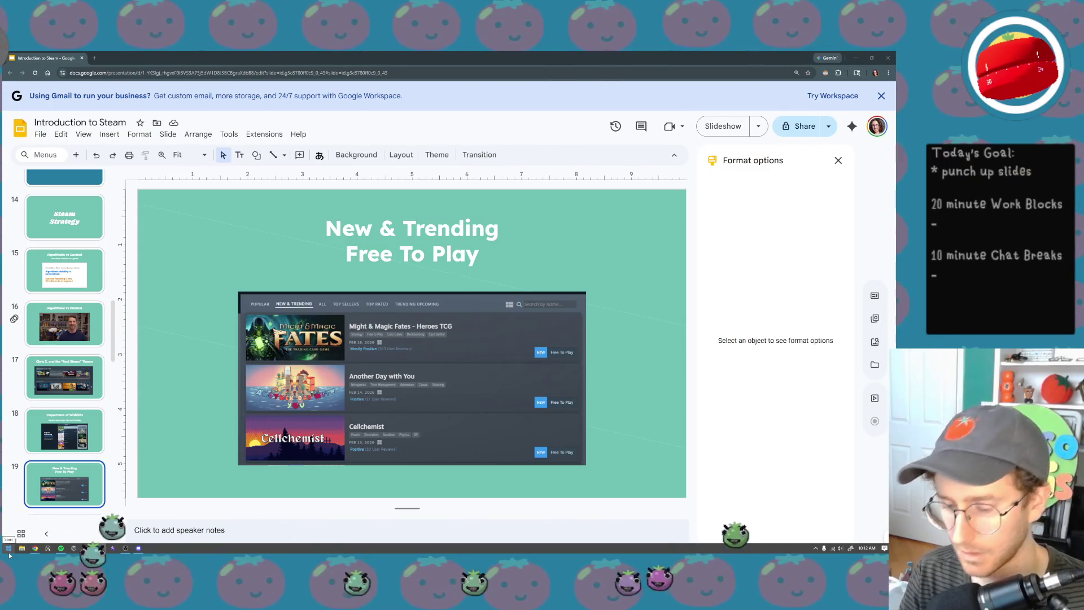
{"action": "type", "text": " *"}
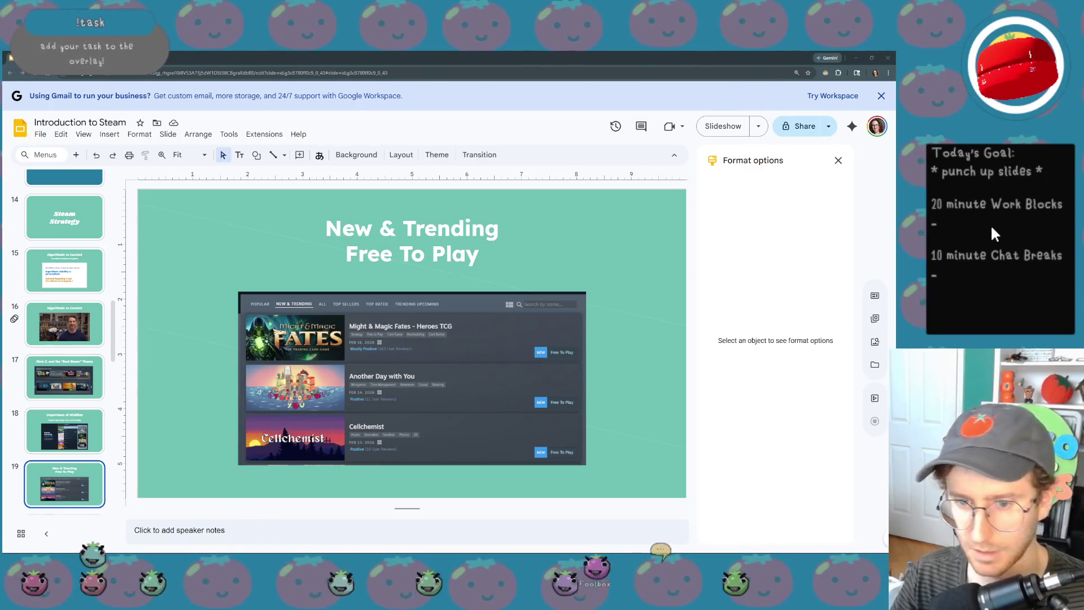
{"action": "type", "text": " fix stragegy segm"}
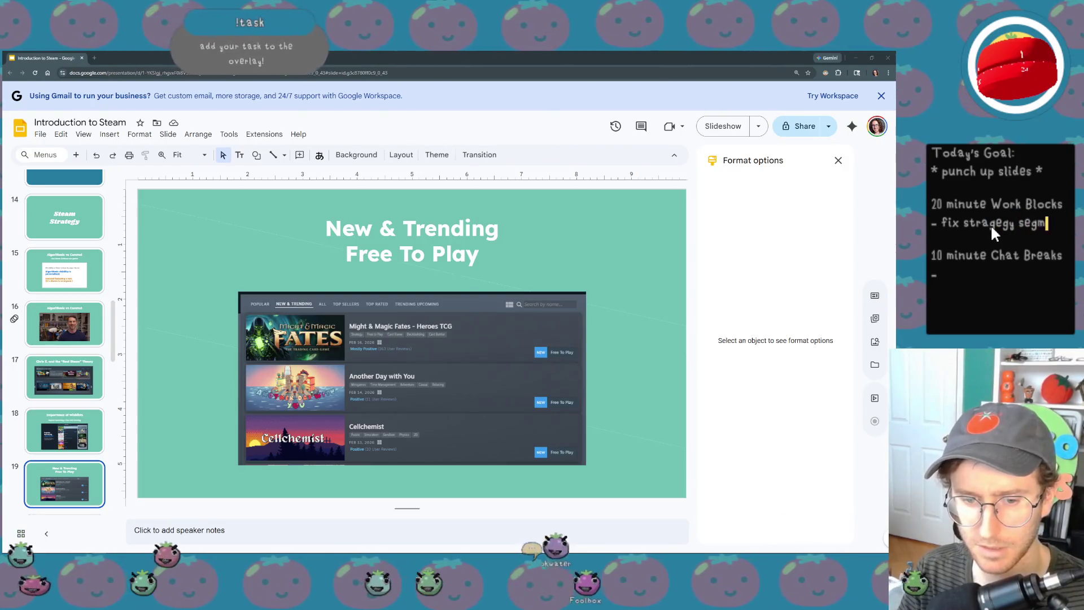
{"action": "type", "text": "ent"}
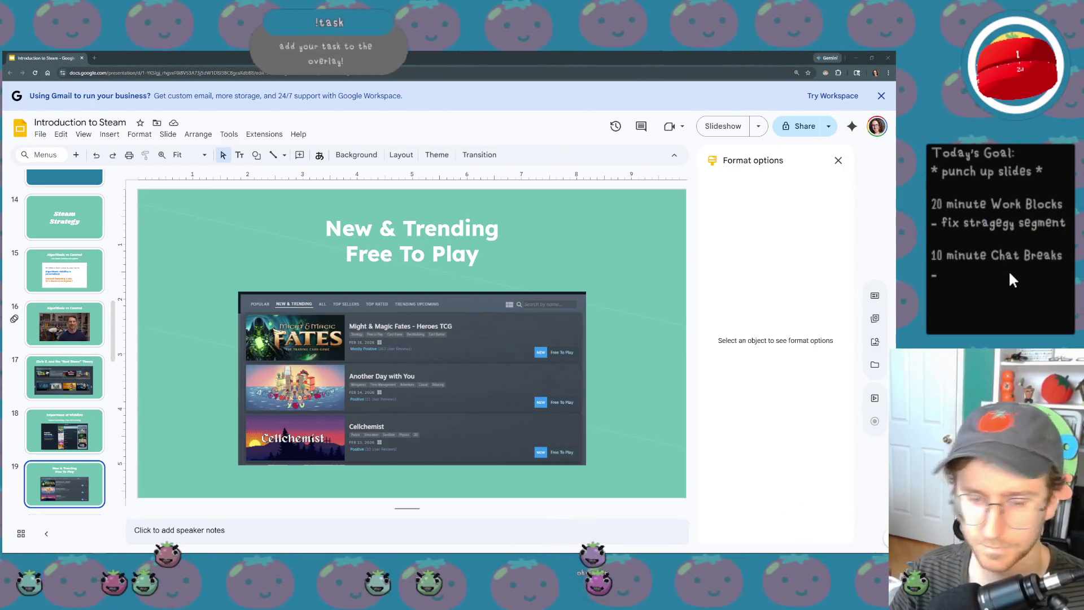
{"action": "type", "text": "q"}
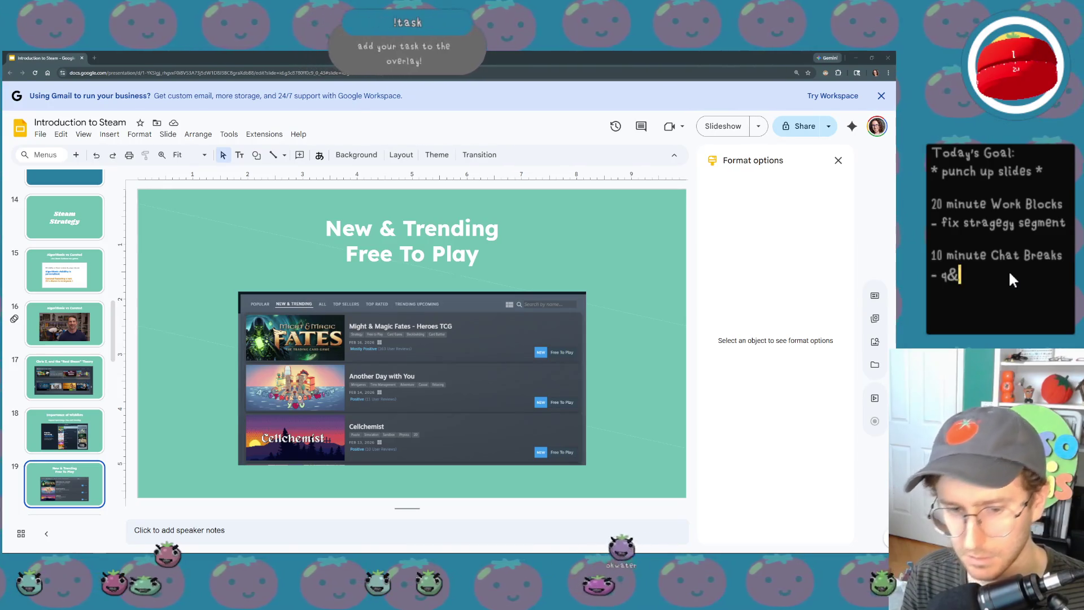
{"action": "type", "text": " and a"}
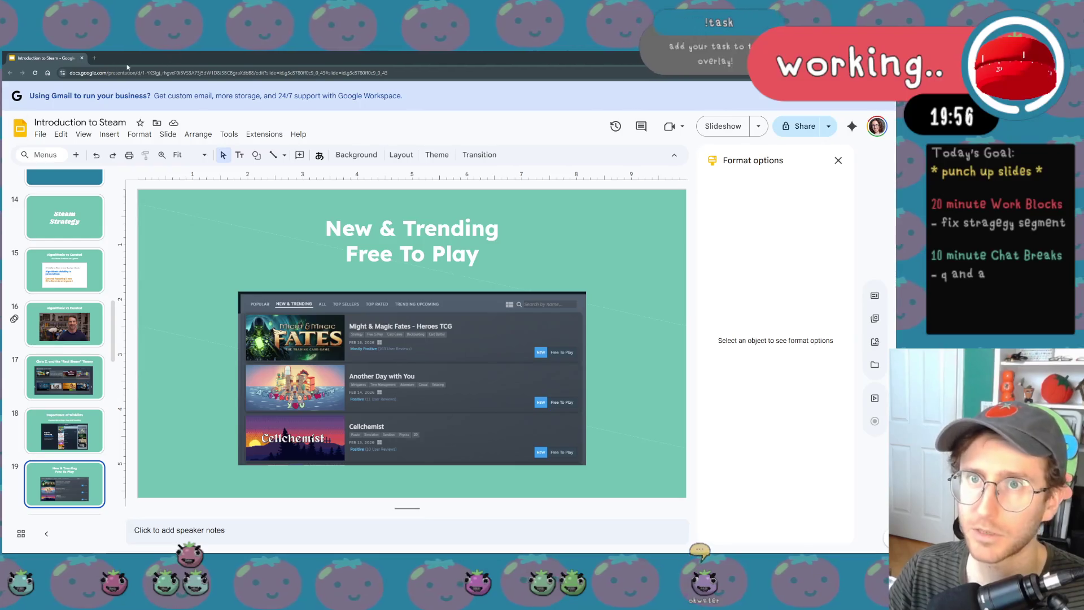
{"action": "left_click", "coordinate": [94, 60]}
{"action": "mouse_move", "coordinate": [145, 58]}
{"action": "left_mouse_down"}
{"action": "mouse_move", "coordinate": [4, 437]}
{"action": "mouse_move", "coordinate": [76, 408]}
{"action": "left_mouse_up"}
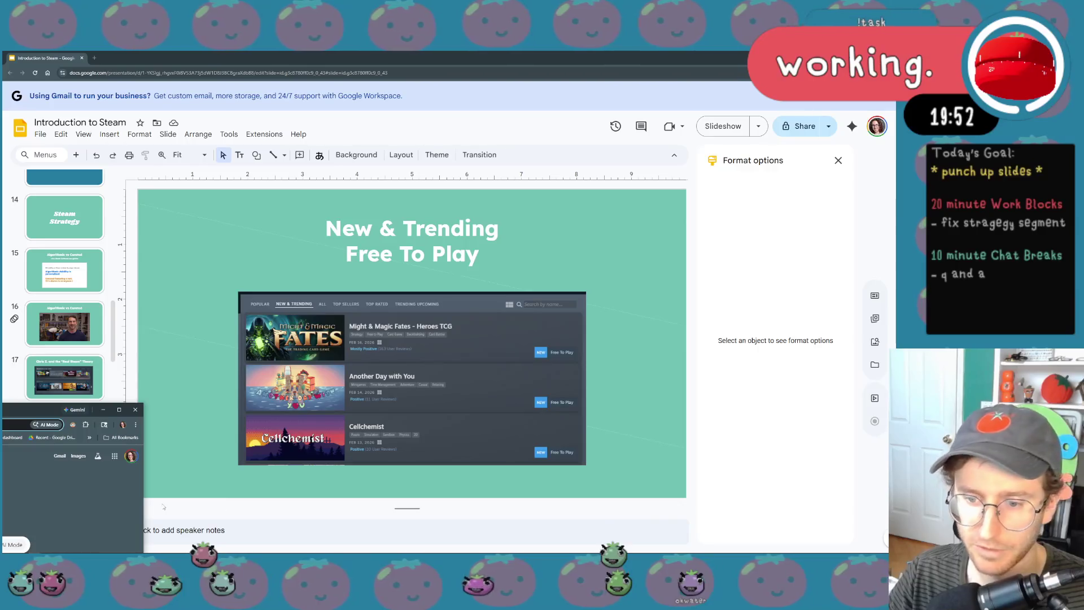
{"action": "left_click", "coordinate": [145, 500]}
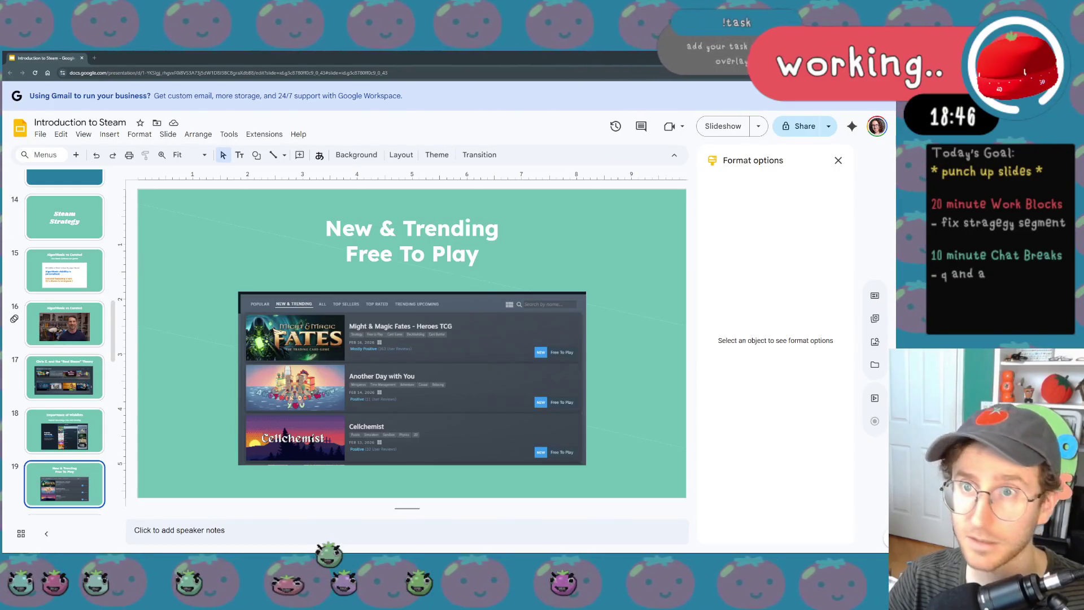
{"action": "key", "text": "ctrl+shift+t"}
{"action": "scroll", "coordinate": [592, 377], "scroll_direction": "down", "scroll_amount": 1}
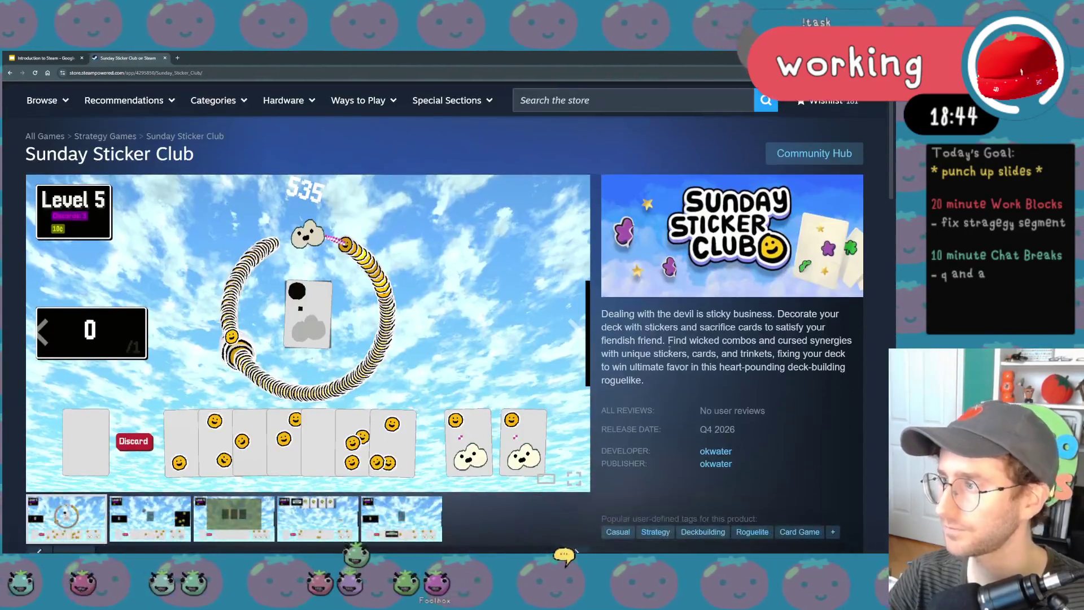
- Glance over the Sunday Sticker Club header image, then close the store tab with Ctrl+W
{"action": "right_click", "coordinate": [724, 247]}
{"action": "left_click", "coordinate": [709, 260]}
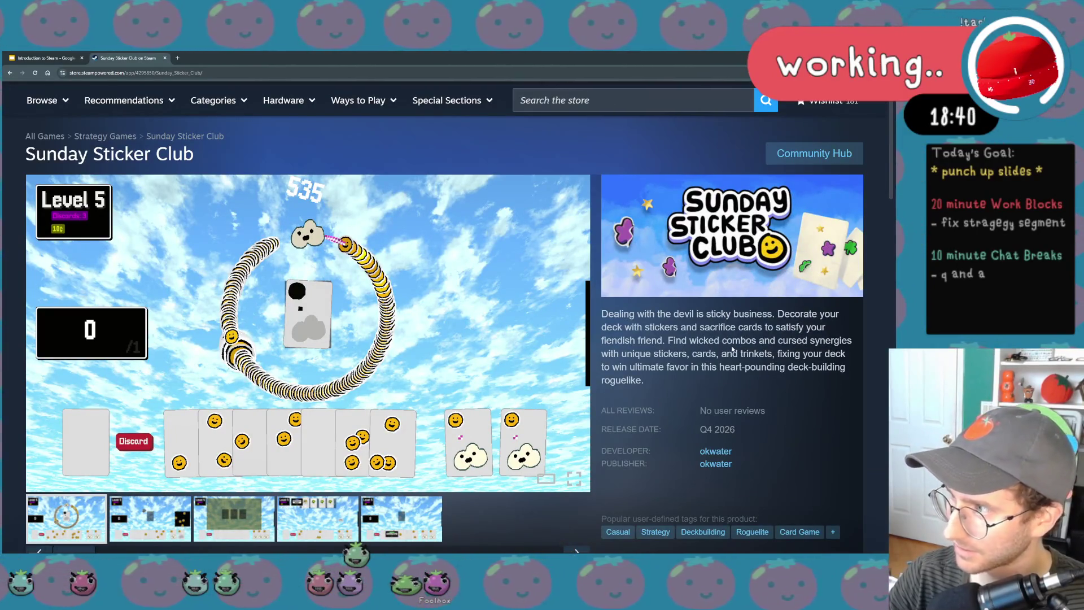
{"action": "scroll", "coordinate": [701, 312], "scroll_direction": "down", "scroll_amount": 1}
{"action": "scroll", "coordinate": [701, 311], "scroll_direction": "down", "scroll_amount": 2}
{"action": "scroll", "coordinate": [700, 313], "scroll_direction": "down", "scroll_amount": 2}
{"action": "scroll", "coordinate": [700, 312], "scroll_direction": "down", "scroll_amount": 3}
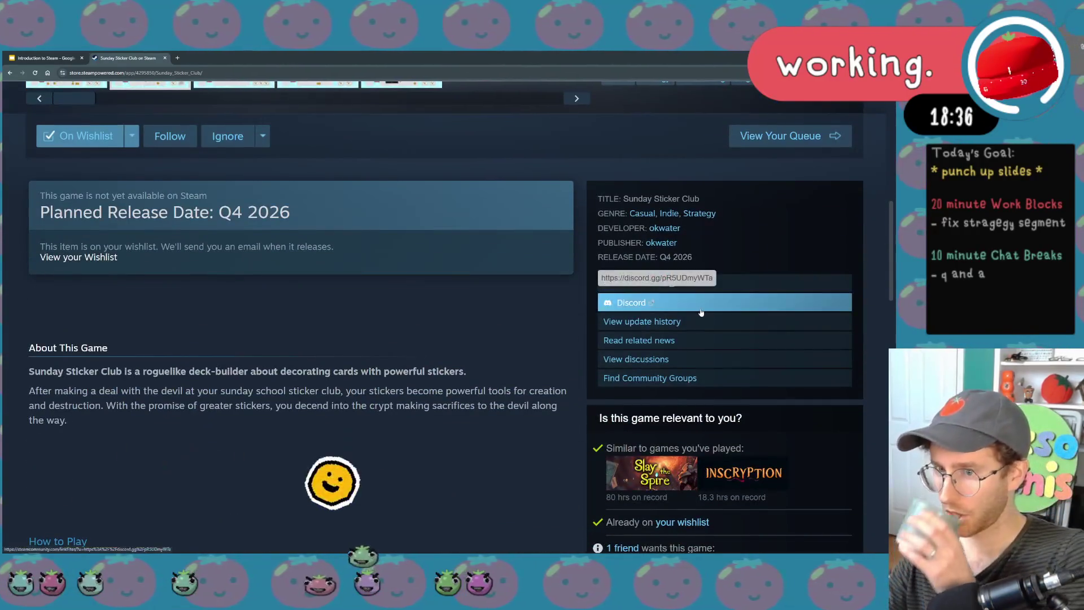
{"action": "scroll", "coordinate": [700, 313], "scroll_direction": "down", "scroll_amount": 3}
{"action": "scroll", "coordinate": [700, 311], "scroll_direction": "down", "scroll_amount": 1}
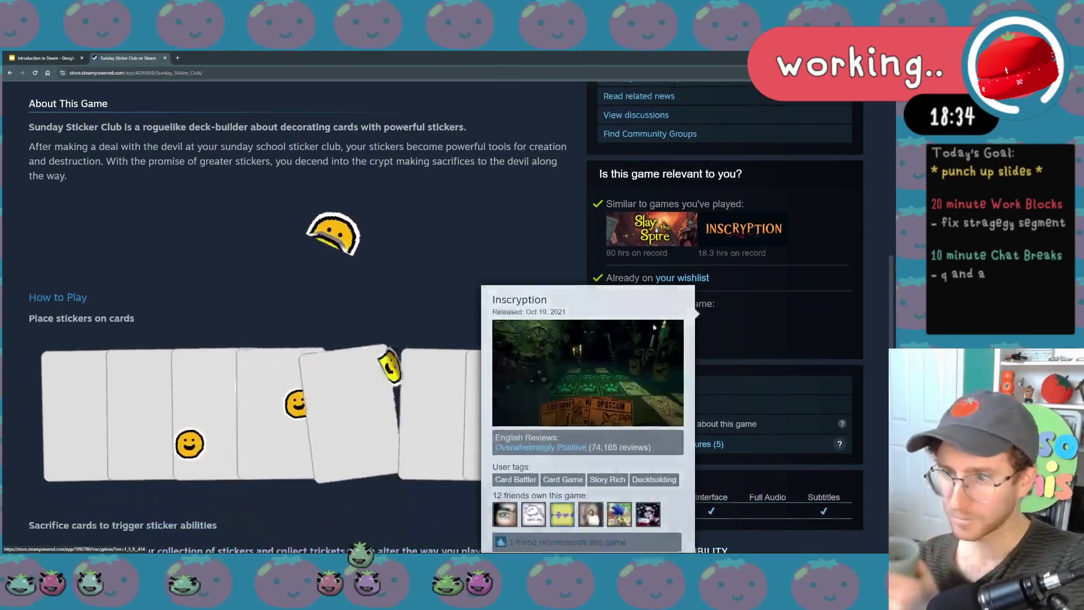
{"action": "scroll", "coordinate": [258, 339], "scroll_direction": "down", "scroll_amount": 3}
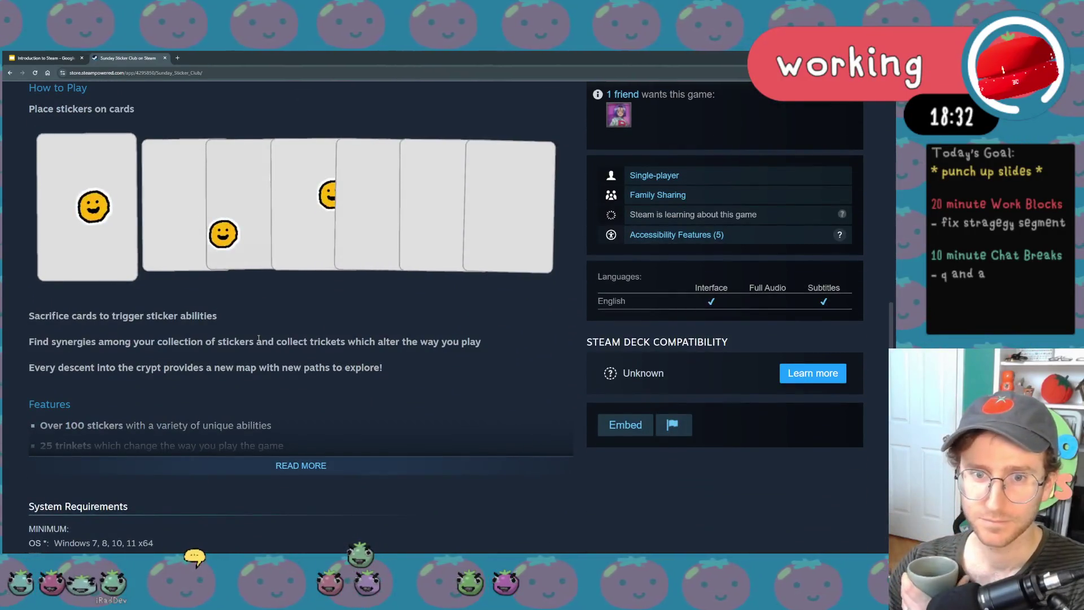
{"action": "scroll", "coordinate": [256, 338], "scroll_direction": "up", "scroll_amount": 2}
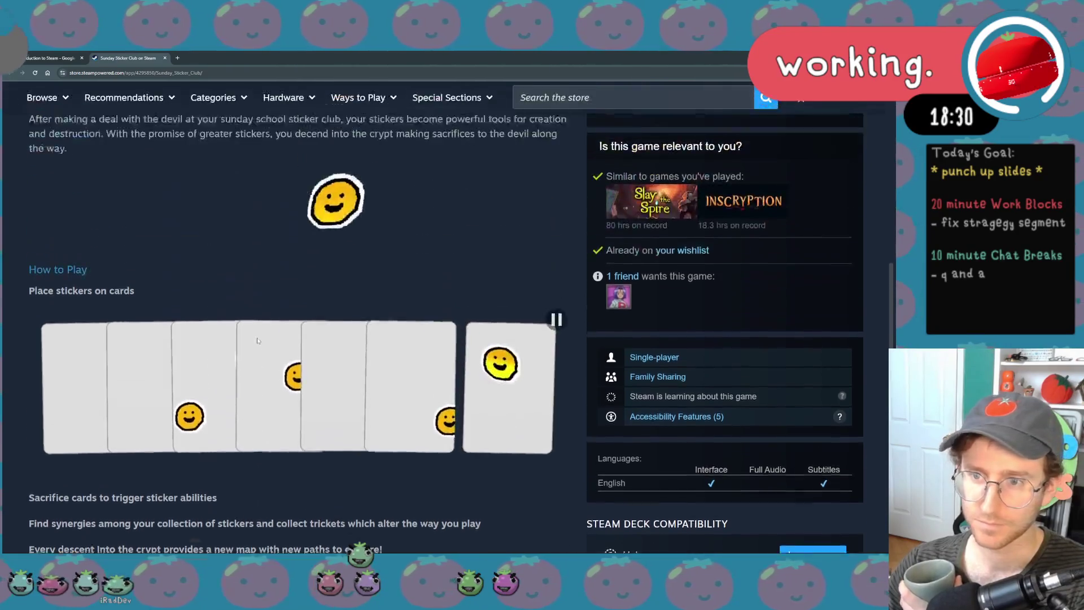
{"action": "scroll", "coordinate": [257, 339], "scroll_direction": "up", "scroll_amount": 1}
{"action": "scroll", "coordinate": [258, 347], "scroll_direction": "up", "scroll_amount": 2}
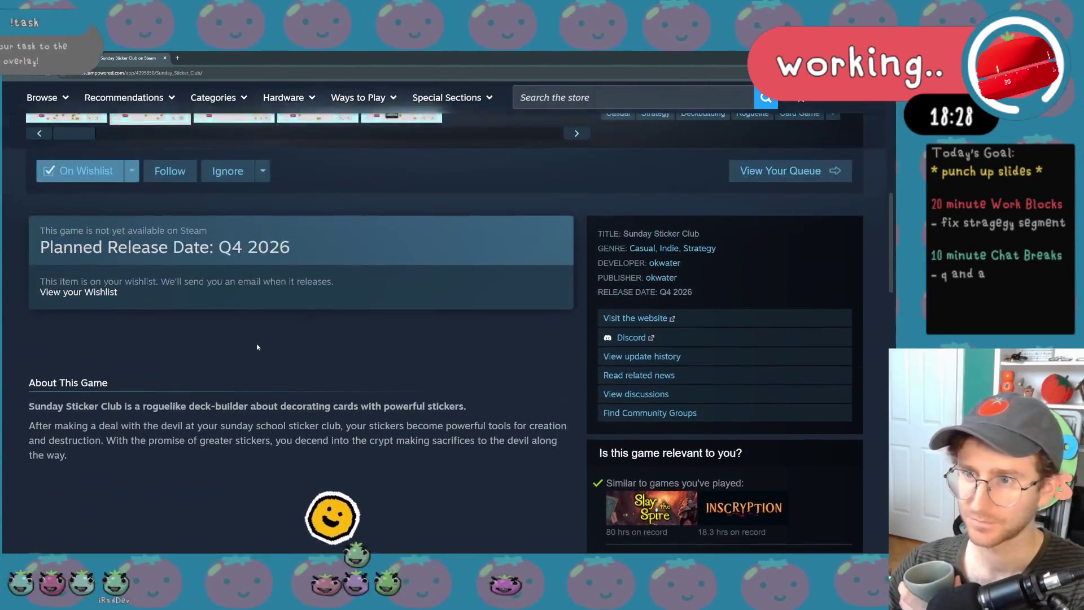
{"action": "scroll", "coordinate": [258, 347], "scroll_direction": "up", "scroll_amount": 3}
{"action": "scroll", "coordinate": [371, 364], "scroll_direction": "up", "scroll_amount": 2}
{"action": "scroll", "coordinate": [372, 363], "scroll_direction": "up", "scroll_amount": 1}
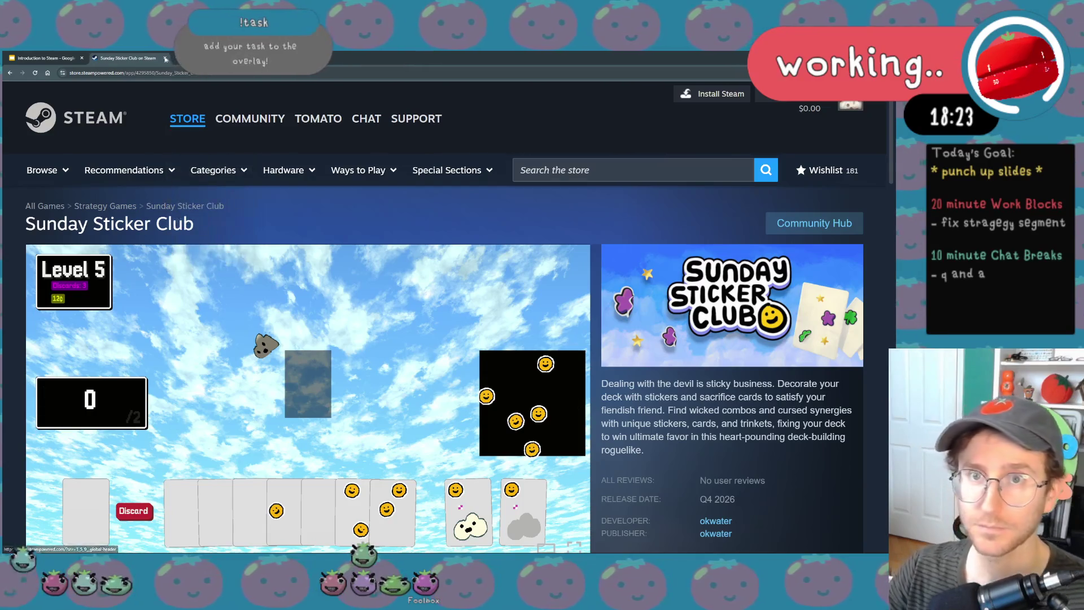
{"action": "key", "text": "ctrl+w"}
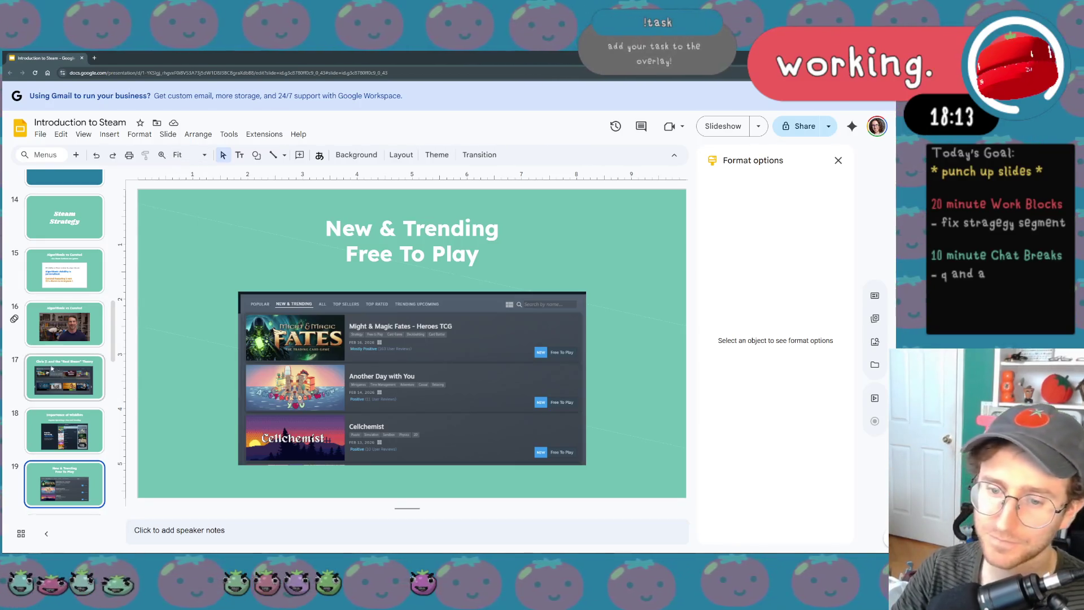
{"action": "scroll", "coordinate": [83, 388], "scroll_direction": "down", "scroll_amount": 3}
{"action": "scroll", "coordinate": [83, 389], "scroll_direction": "down", "scroll_amount": 2}
{"action": "scroll", "coordinate": [83, 388], "scroll_direction": "down", "scroll_amount": 3}
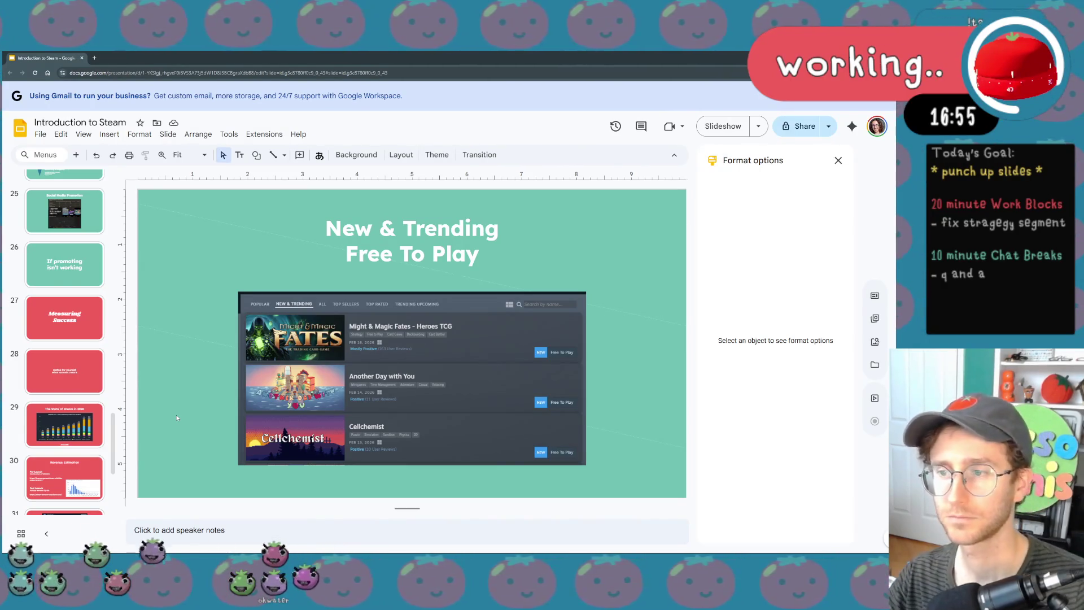
{"action": "scroll", "coordinate": [111, 401], "scroll_direction": "down", "scroll_amount": 2}
{"action": "scroll", "coordinate": [96, 403], "scroll_direction": "down", "scroll_amount": 2}
{"action": "scroll", "coordinate": [95, 400], "scroll_direction": "up", "scroll_amount": 2}
{"action": "scroll", "coordinate": [93, 399], "scroll_direction": "up", "scroll_amount": 2}
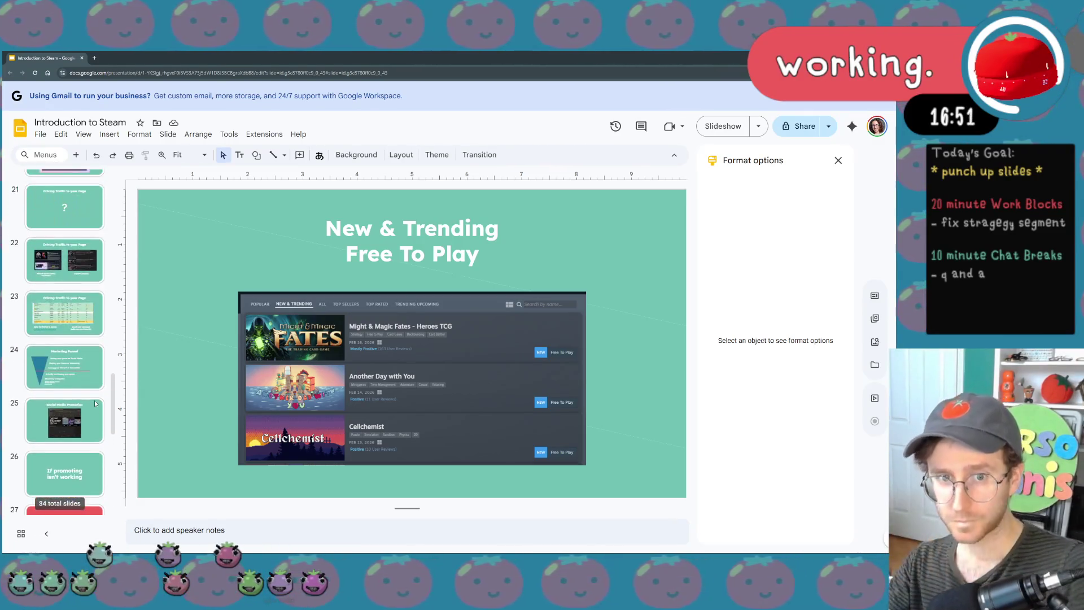
{"action": "scroll", "coordinate": [91, 395], "scroll_direction": "up", "scroll_amount": 2}
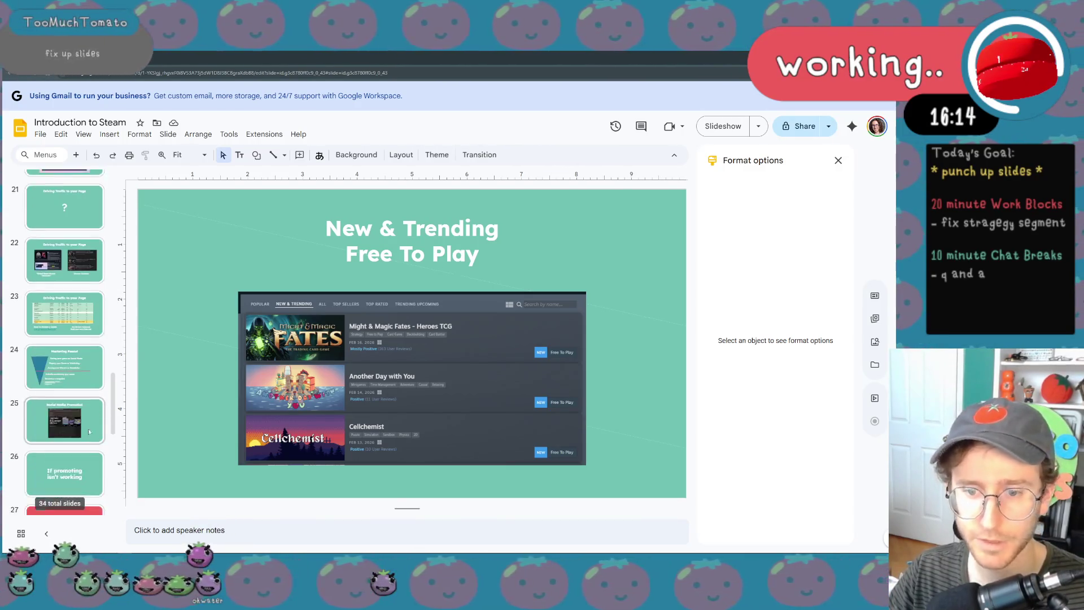
{"action": "scroll", "coordinate": [91, 415], "scroll_direction": "down", "scroll_amount": 5}
{"action": "left_click", "coordinate": [64, 280]}
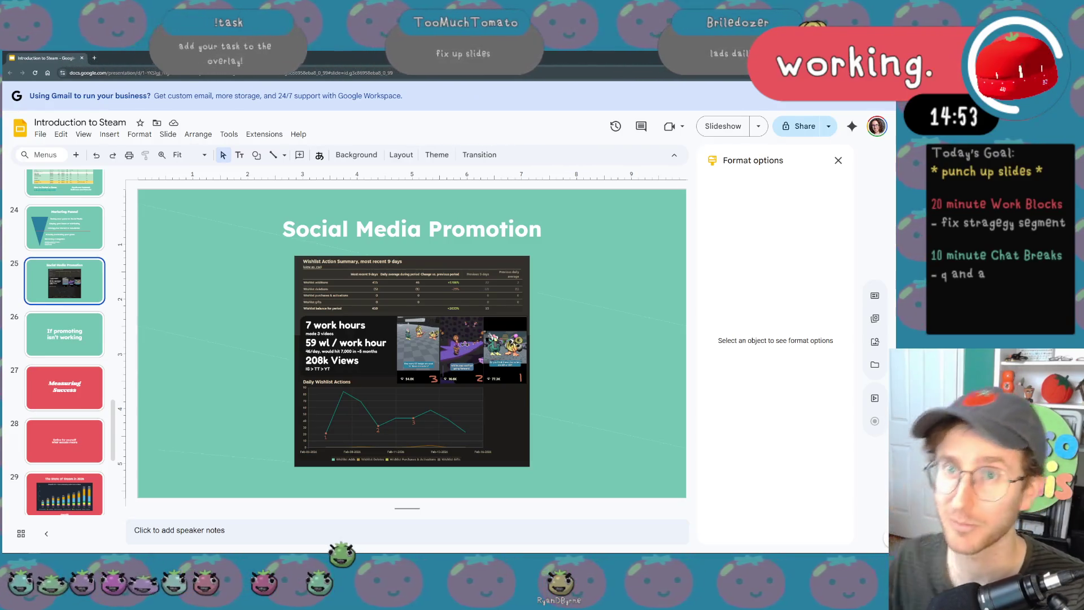
- Open a new browser tab while the deck sits on slide 25
{"action": "left_click", "coordinate": [94, 58]}
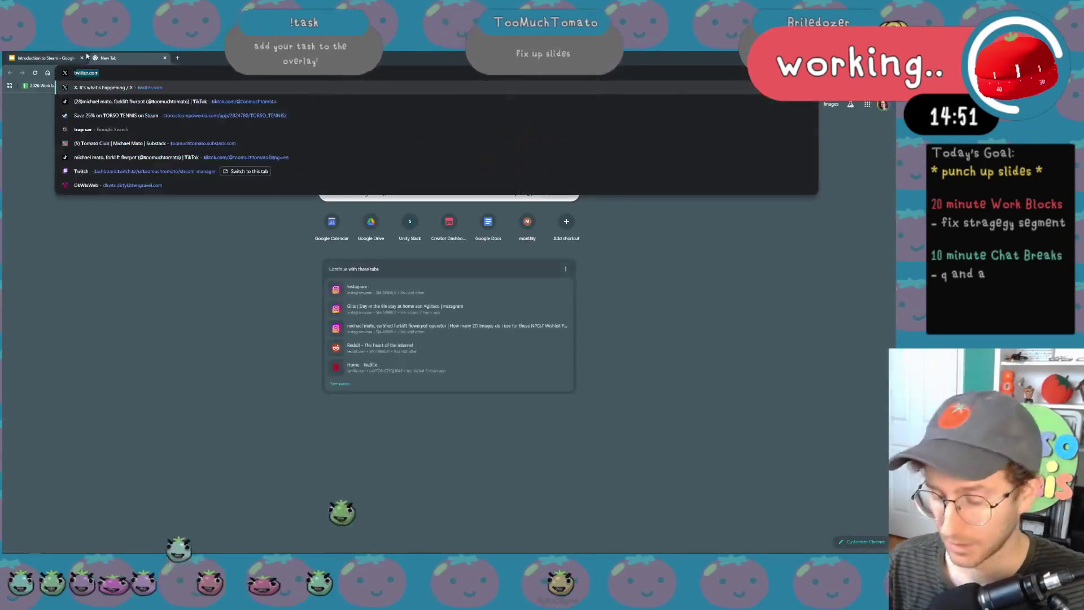
{"action": "type", "text": "tiktok"}
- Browse the toomuchtomato TikTok profile's NPC sprite videos, then switch back to the Introduction to Steam deck
{"action": "key", "text": "Return"}
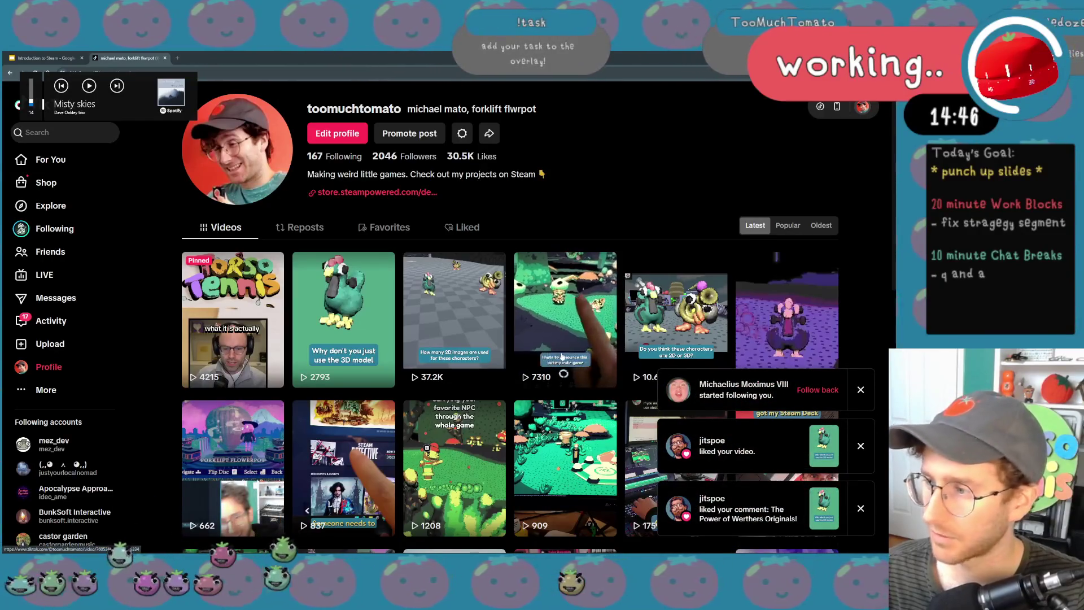
{"action": "mouse_move", "coordinate": [564, 312]}
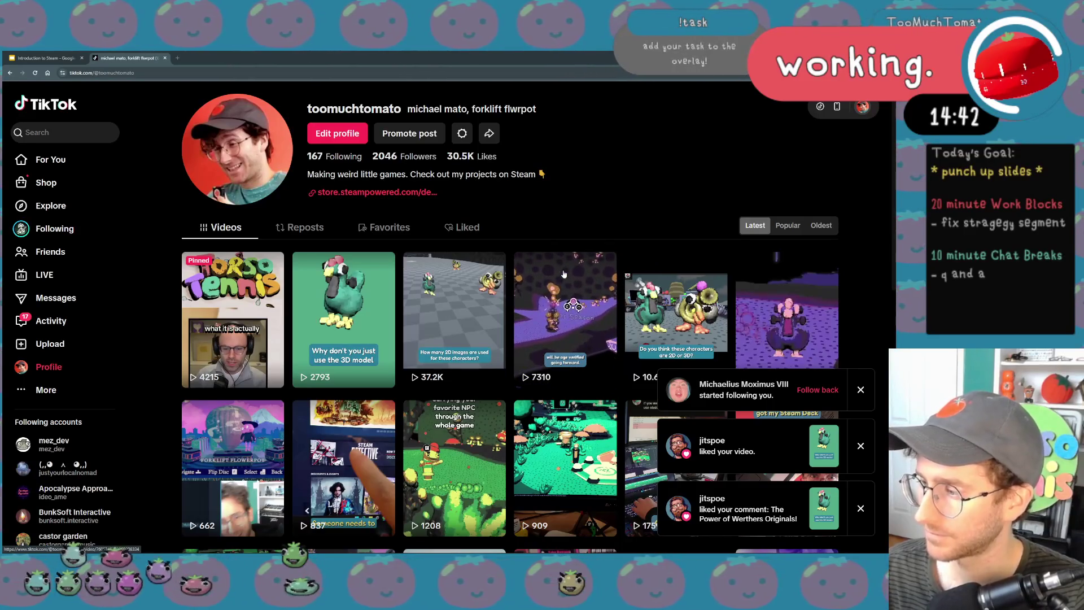
{"action": "key", "text": "XF86AudioLowerVolume"}
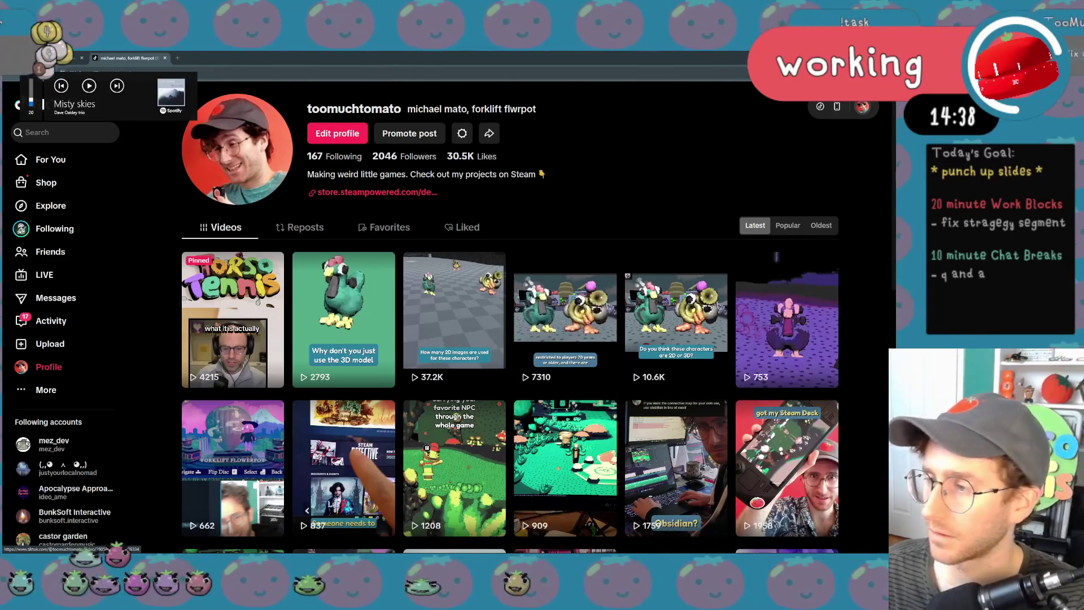
{"action": "left_click", "coordinate": [565, 313]}
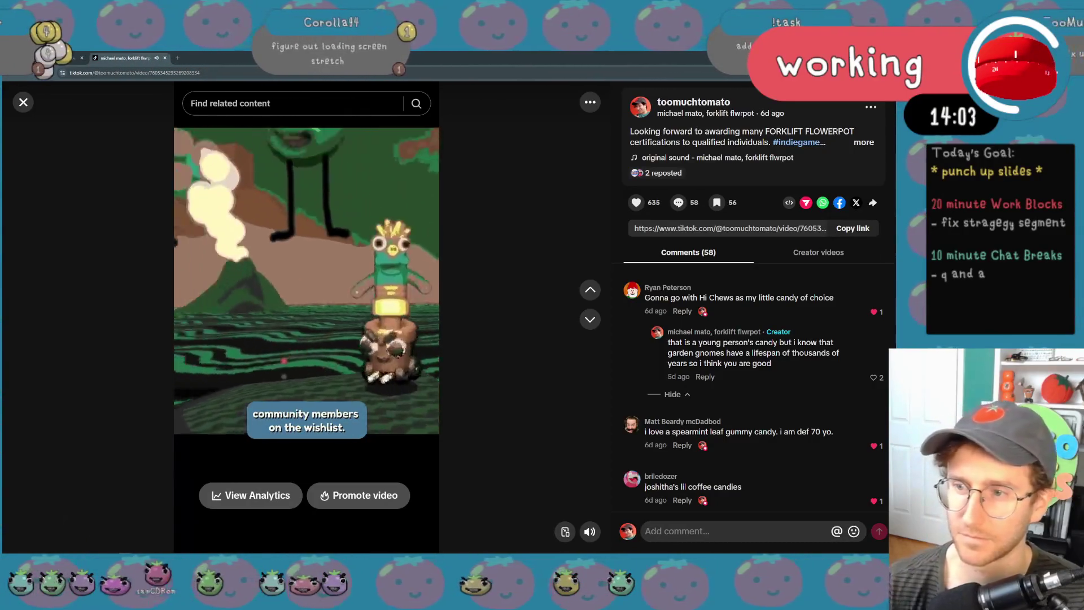
{"action": "left_click", "coordinate": [273, 366]}
{"action": "scroll", "coordinate": [36, 303], "scroll_direction": "down", "scroll_amount": 1}
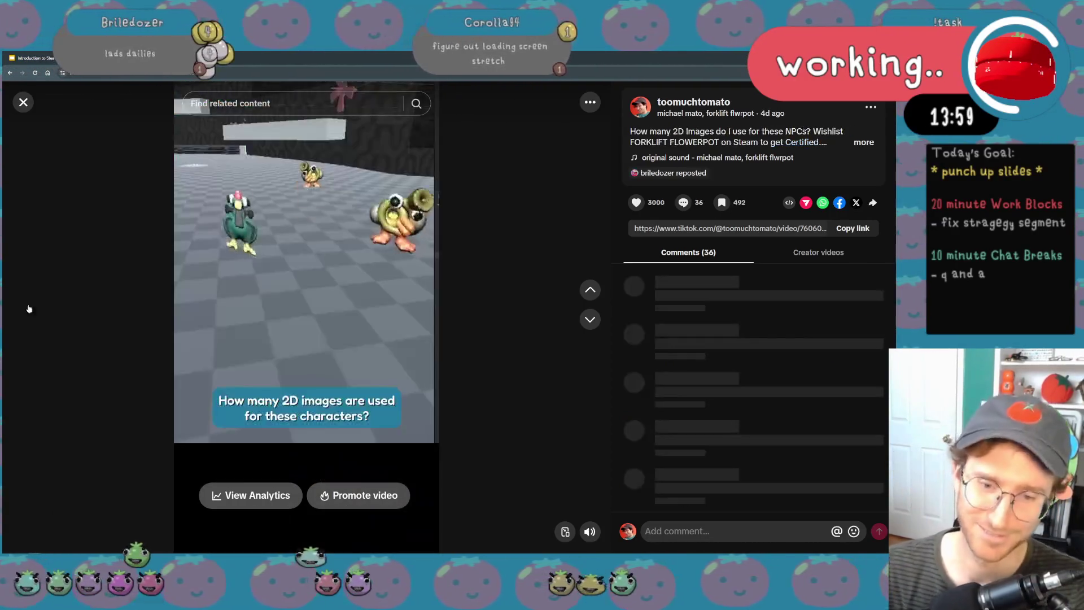
{"action": "left_click", "coordinate": [308, 414]}
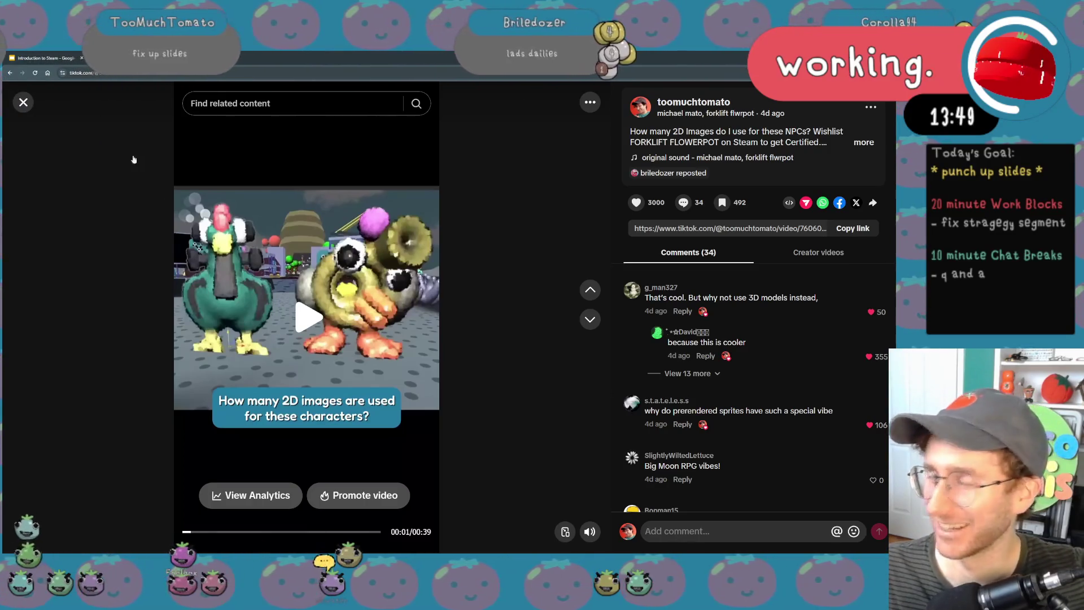
{"action": "left_click", "coordinate": [23, 102]}
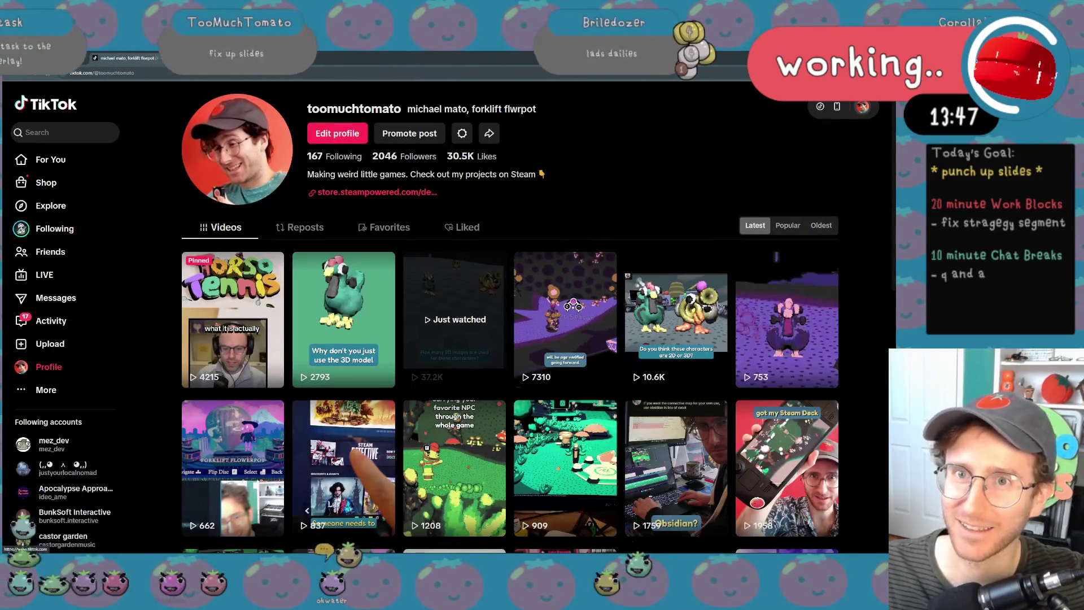
{"action": "left_click", "coordinate": [51, 58]}
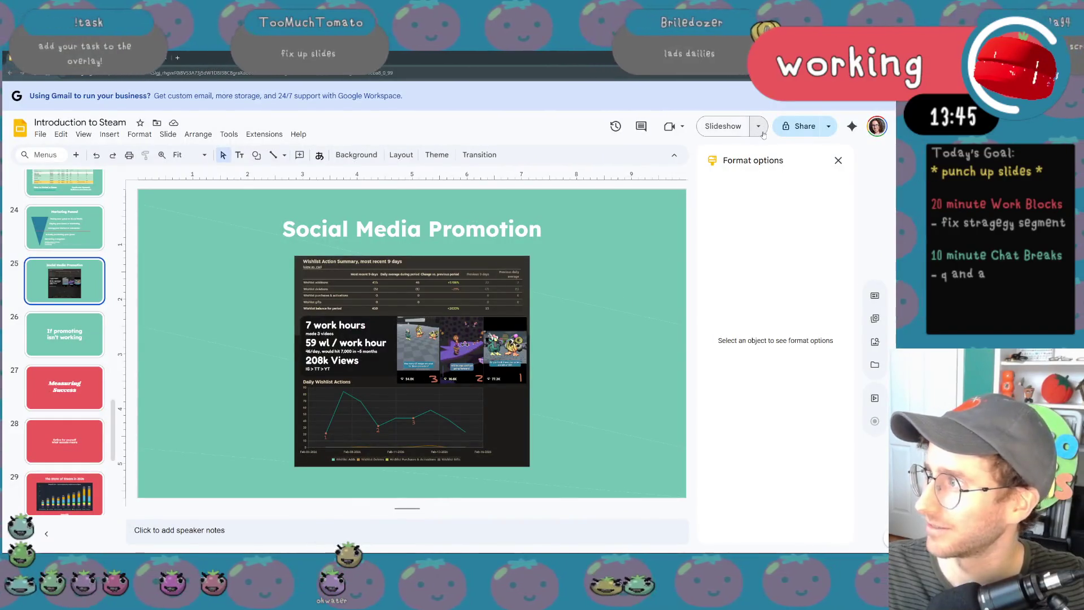
- Start the slideshow from slide 25, Social Media Promotion, and lower the background music
{"action": "left_click", "coordinate": [735, 127]}
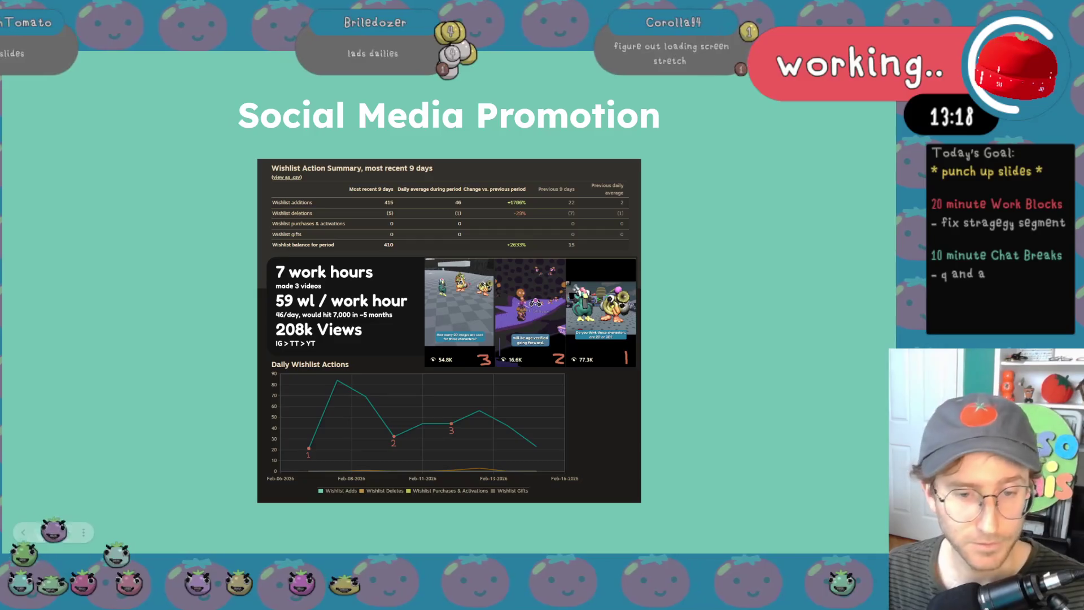
{"action": "key", "text": "XF86AudioLowerVolume"}
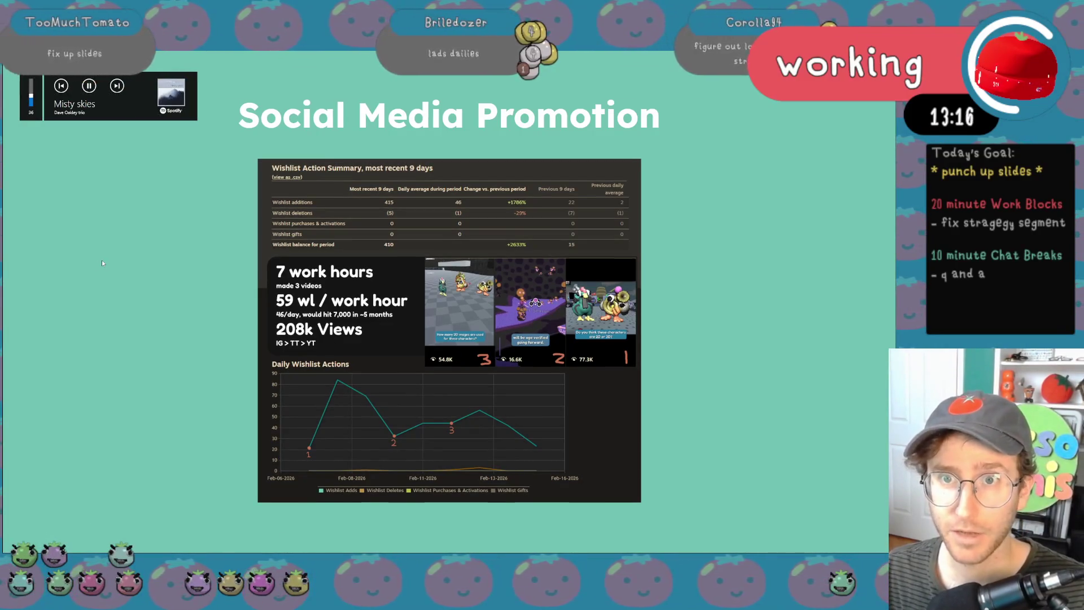
- Advance one slide past Social Media Promotion and exit to the editor on slide 26
{"action": "key", "text": "XF86AudioLowerVolume"}
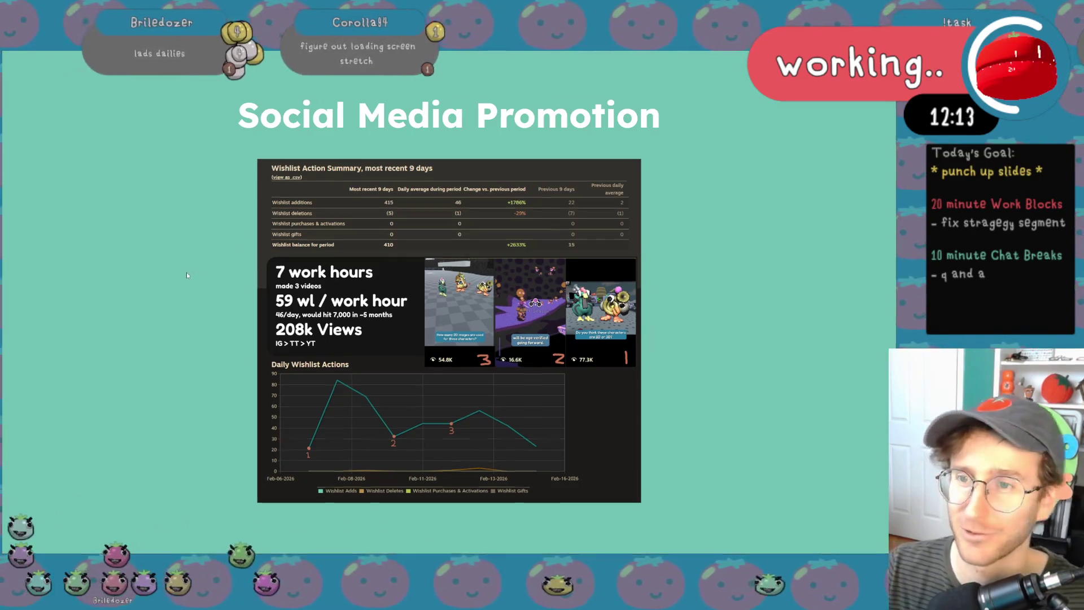
{"action": "key", "text": "Right"}
{"action": "key", "text": "Escape"}
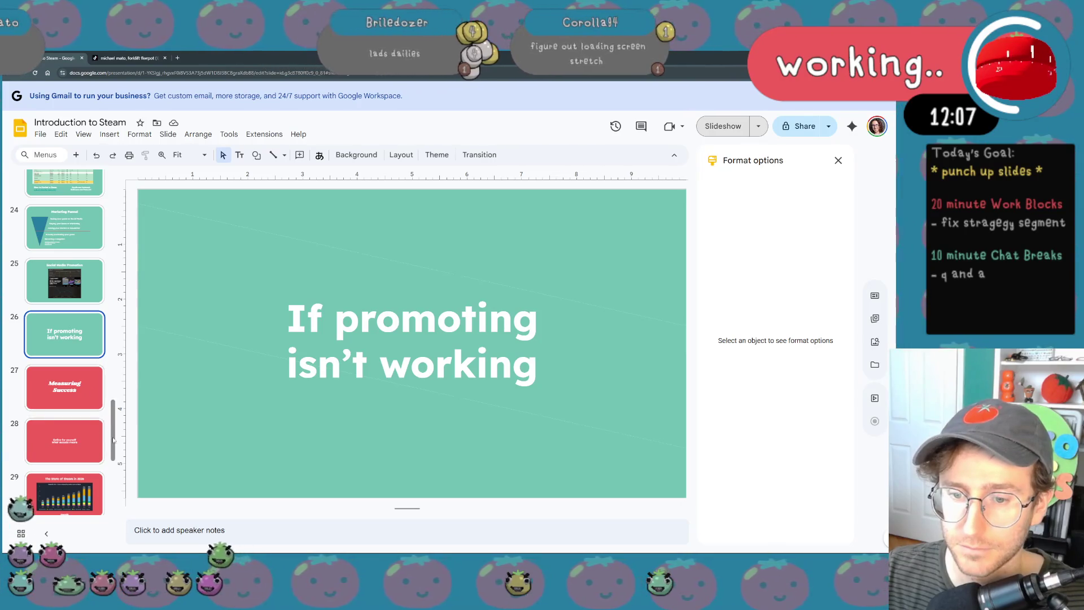
{"action": "scroll", "coordinate": [100, 449], "scroll_direction": "down", "scroll_amount": 1}
{"action": "scroll", "coordinate": [100, 450], "scroll_direction": "down", "scroll_amount": 2}
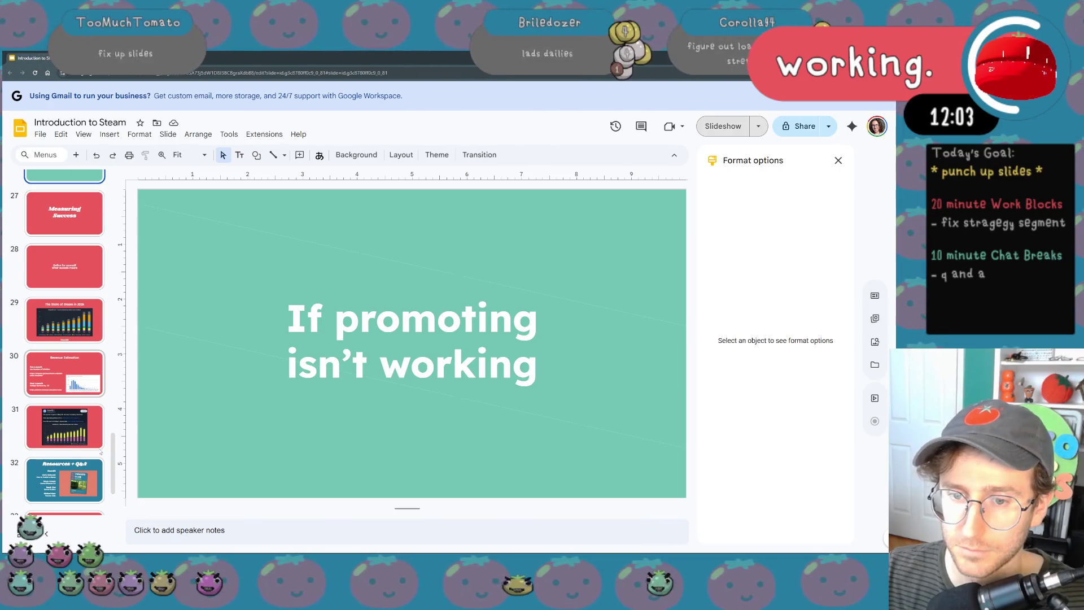
{"action": "scroll", "coordinate": [100, 449], "scroll_direction": "down", "scroll_amount": 1}
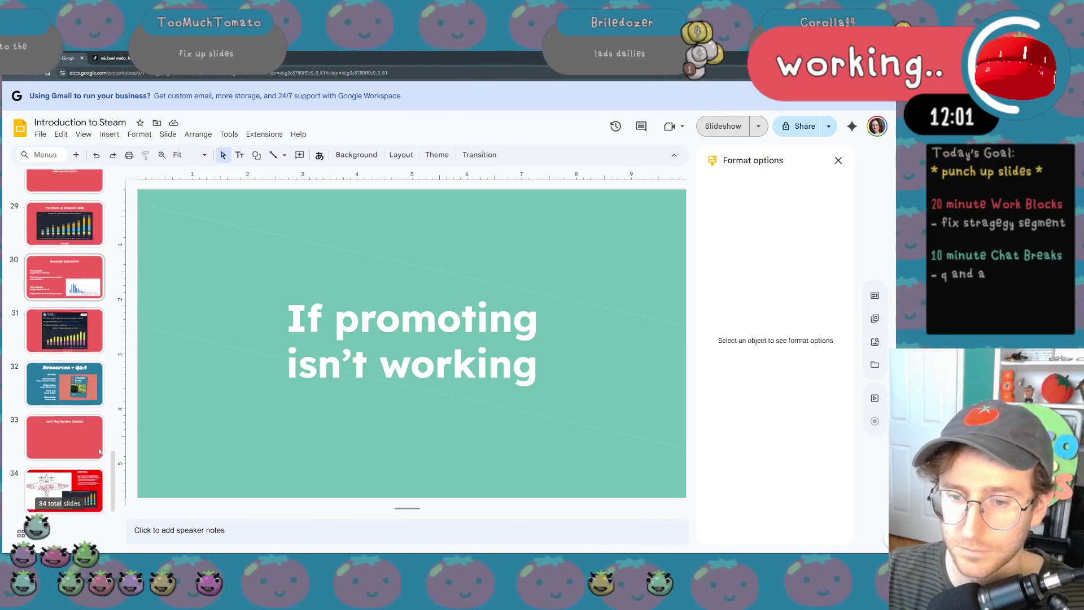
{"action": "scroll", "coordinate": [101, 450], "scroll_direction": "down", "scroll_amount": 1}
- Delete the Let's Play Review Guesser slide from the filmstrip
{"action": "left_click", "coordinate": [64, 433]}
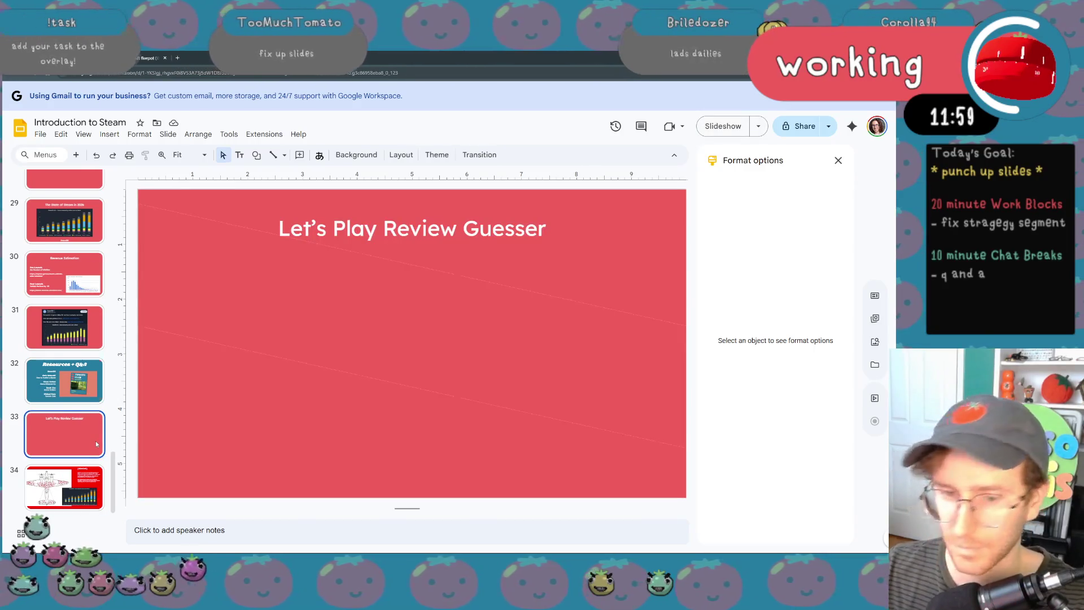
{"action": "key", "text": "Delete"}
{"action": "key", "text": "Delete"}
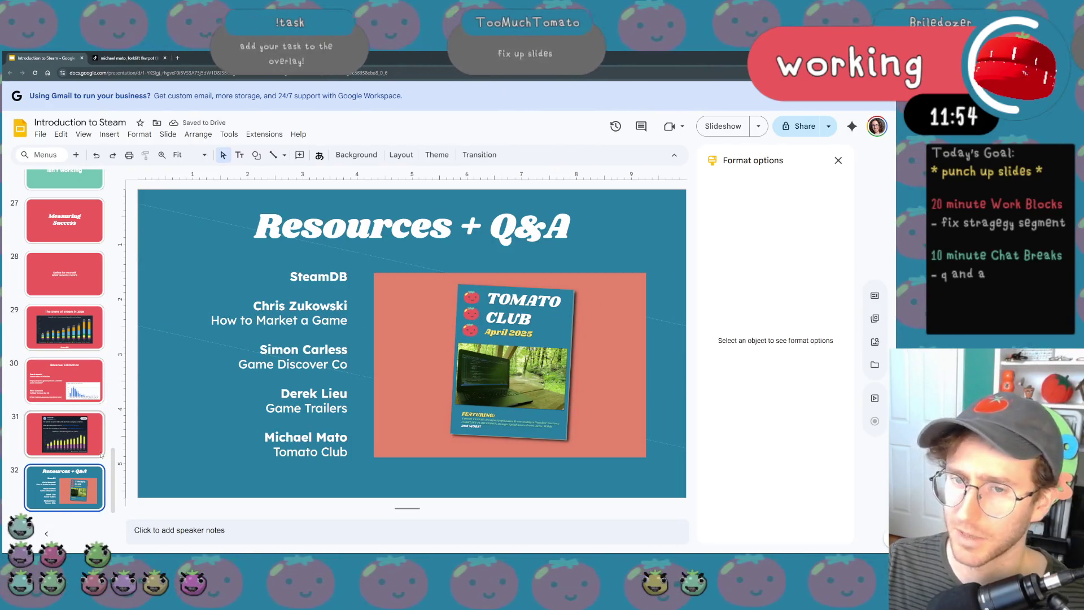
{"action": "scroll", "coordinate": [87, 425], "scroll_direction": "up", "scroll_amount": 2}
{"action": "scroll", "coordinate": [93, 440], "scroll_direction": "up", "scroll_amount": 2}
{"action": "scroll", "coordinate": [100, 454], "scroll_direction": "up", "scroll_amount": 2}
{"action": "scroll", "coordinate": [100, 455], "scroll_direction": "up", "scroll_amount": 2}
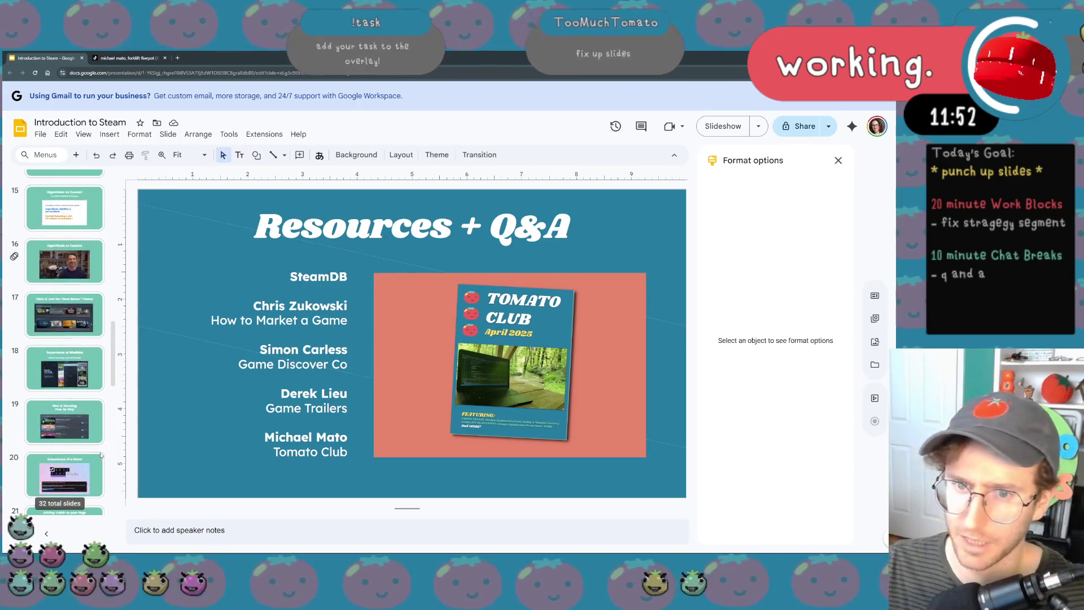
{"action": "scroll", "coordinate": [100, 455], "scroll_direction": "up", "scroll_amount": 2}
{"action": "scroll", "coordinate": [100, 454], "scroll_direction": "up", "scroll_amount": 2}
{"action": "scroll", "coordinate": [100, 455], "scroll_direction": "up", "scroll_amount": 2}
{"action": "scroll", "coordinate": [101, 455], "scroll_direction": "up", "scroll_amount": 2}
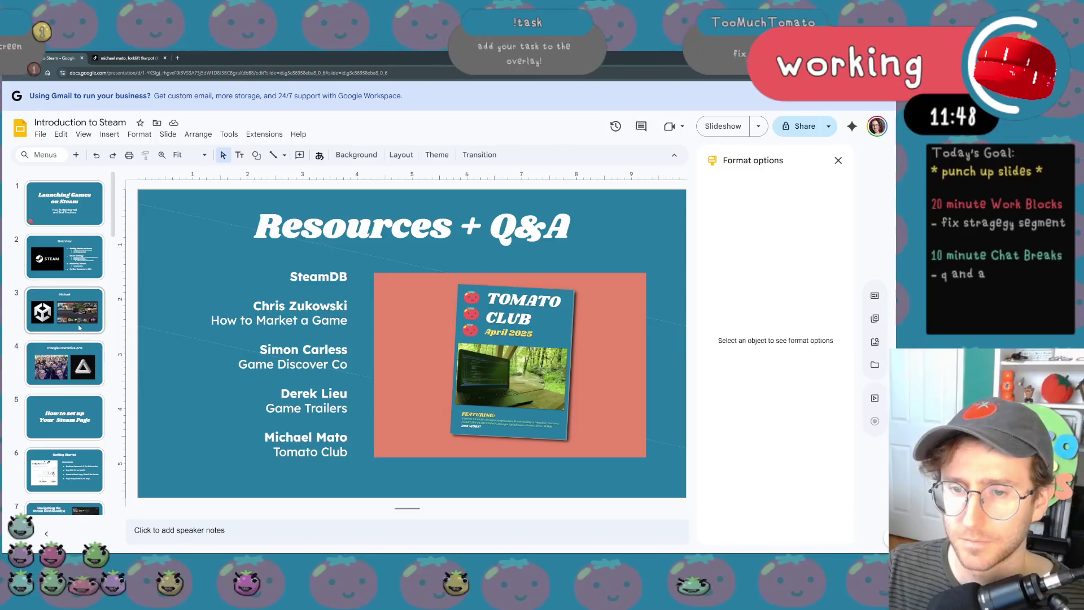
{"action": "scroll", "coordinate": [79, 327], "scroll_direction": "down", "scroll_amount": 1}
{"action": "scroll", "coordinate": [79, 327], "scroll_direction": "down", "scroll_amount": 1}
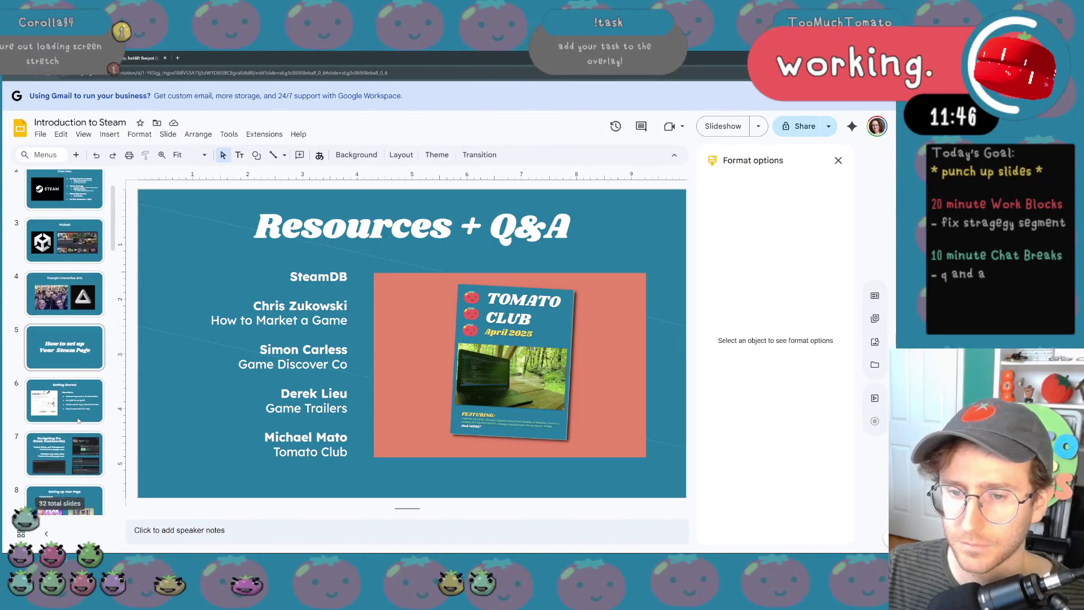
{"action": "scroll", "coordinate": [79, 327], "scroll_direction": "down", "scroll_amount": 2}
{"action": "scroll", "coordinate": [79, 328], "scroll_direction": "down", "scroll_amount": 1}
{"action": "scroll", "coordinate": [77, 418], "scroll_direction": "down", "scroll_amount": 4}
{"action": "scroll", "coordinate": [76, 417], "scroll_direction": "down", "scroll_amount": 3}
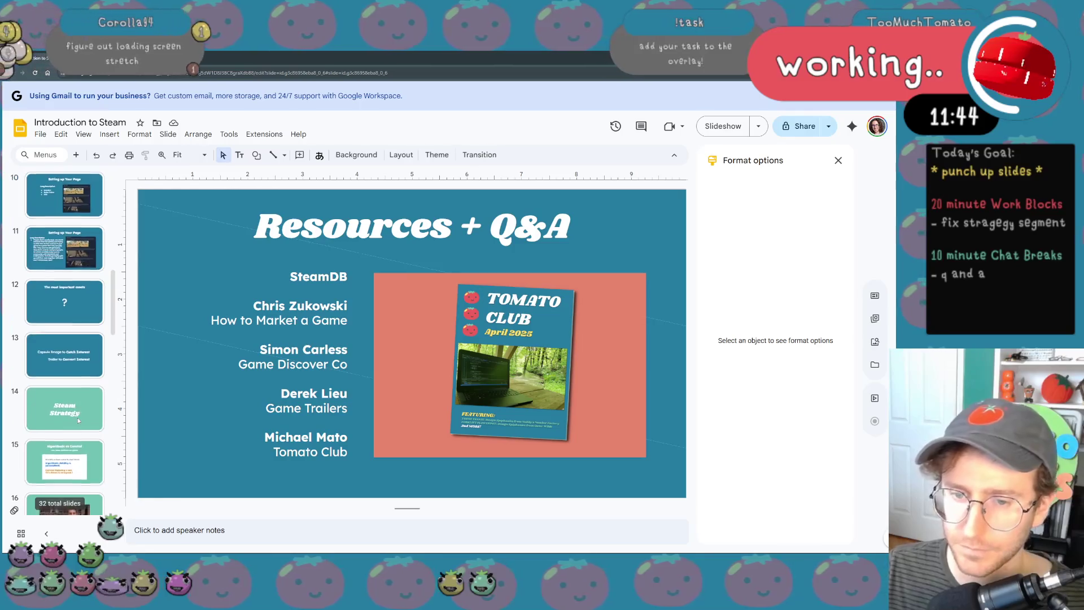
{"action": "scroll", "coordinate": [76, 417], "scroll_direction": "down", "scroll_amount": 4}
{"action": "scroll", "coordinate": [76, 417], "scroll_direction": "down", "scroll_amount": 3}
{"action": "scroll", "coordinate": [74, 420], "scroll_direction": "down", "scroll_amount": 3}
{"action": "scroll", "coordinate": [74, 420], "scroll_direction": "down", "scroll_amount": 4}
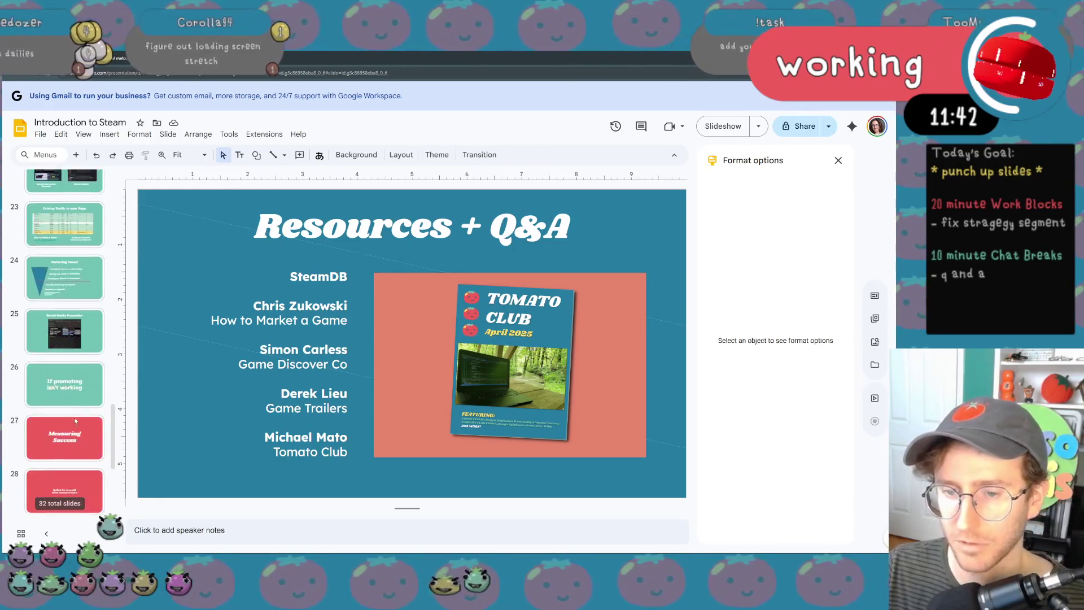
{"action": "scroll", "coordinate": [74, 421], "scroll_direction": "down", "scroll_amount": 3}
{"action": "scroll", "coordinate": [74, 420], "scroll_direction": "down", "scroll_amount": 3}
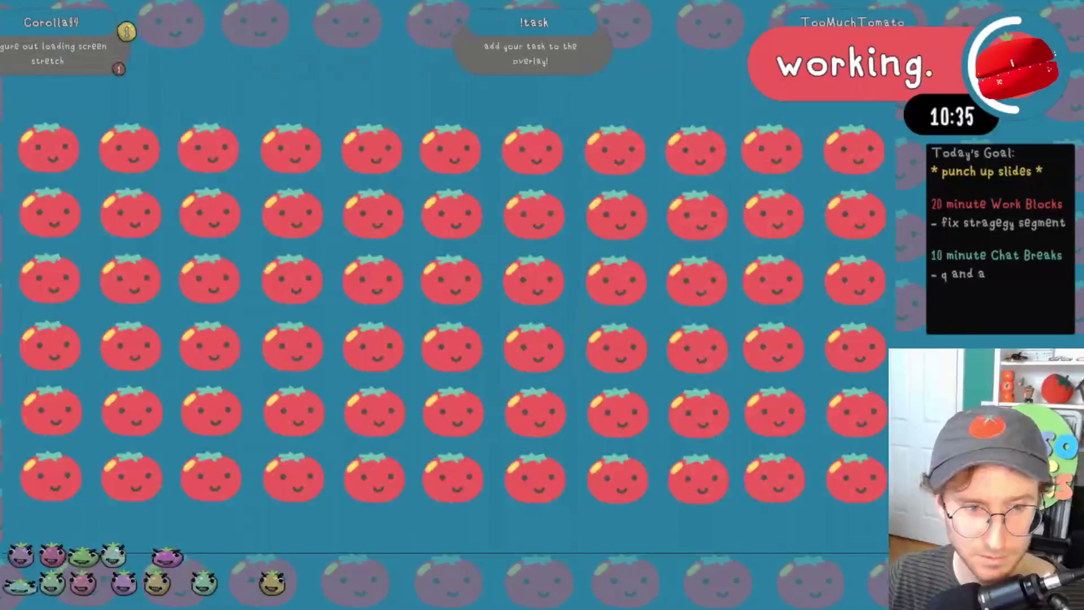
{"action": "key", "text": "ctrl+r"}
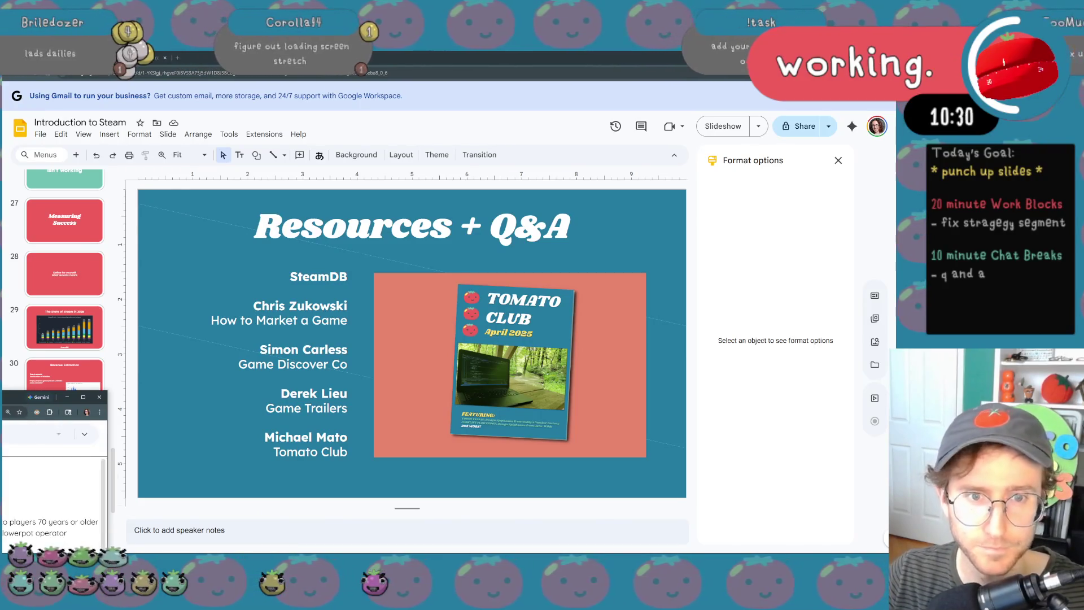
- Maximize the notes window and open the Short Form Video Theory tab at a larger zoom
{"action": "key", "text": "super+Up"}
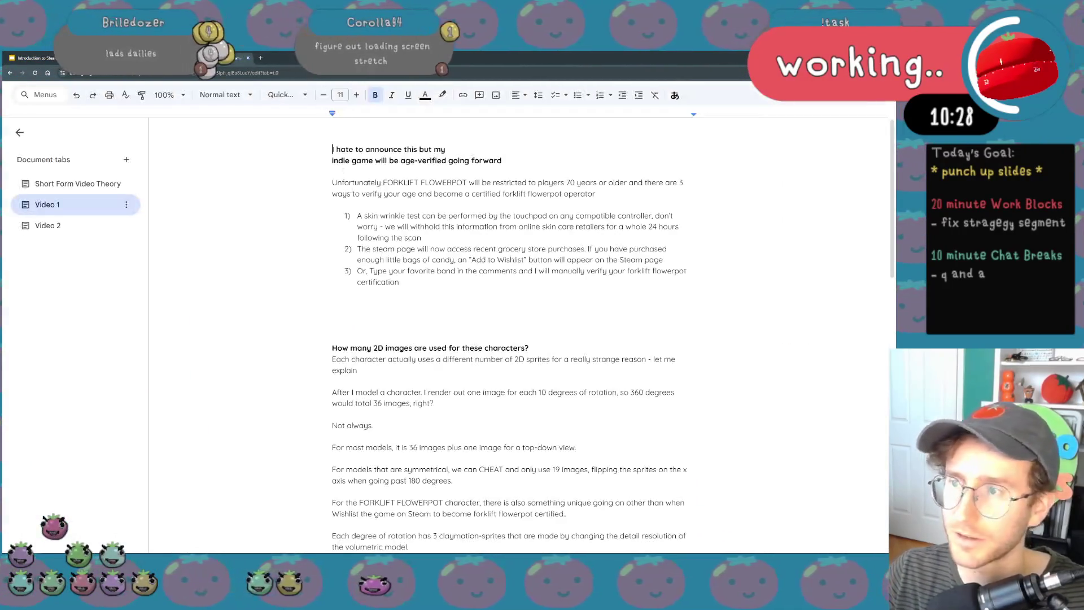
{"action": "left_click", "coordinate": [51, 204]}
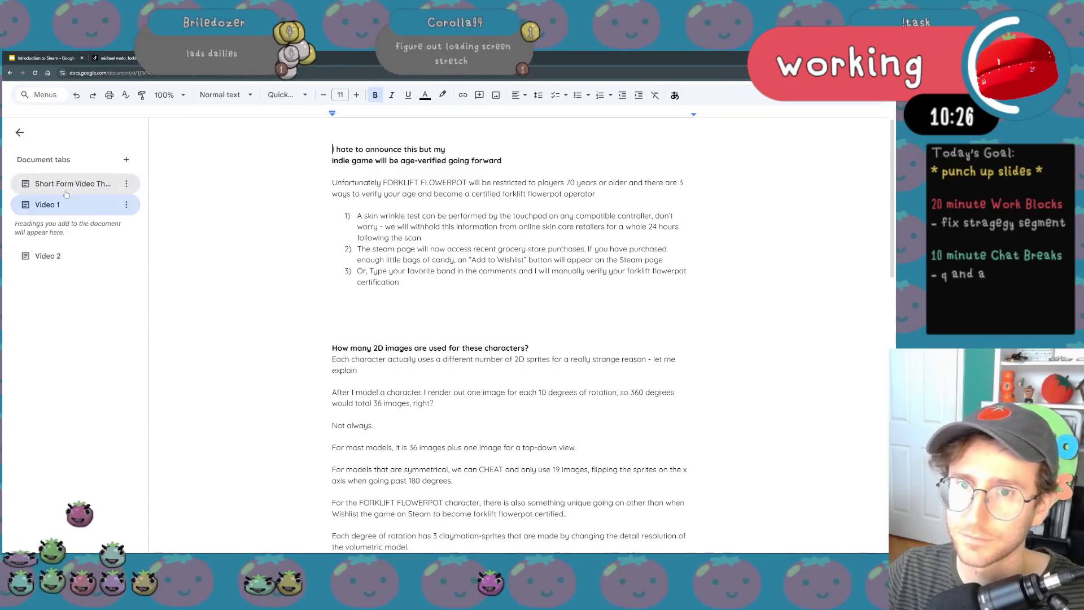
{"action": "left_click", "coordinate": [66, 184]}
{"action": "key", "text": "ctrl+plus"}
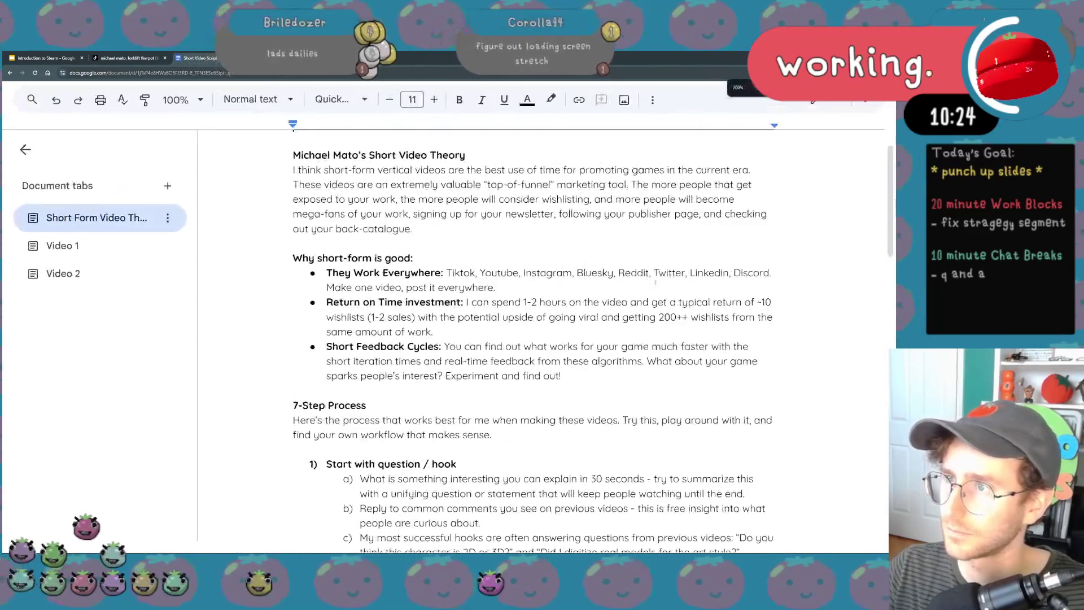
- Use the Dark Reader popup to remove the beige tint and switch the document to a dark theme
{"action": "left_click", "coordinate": [805, 73]}
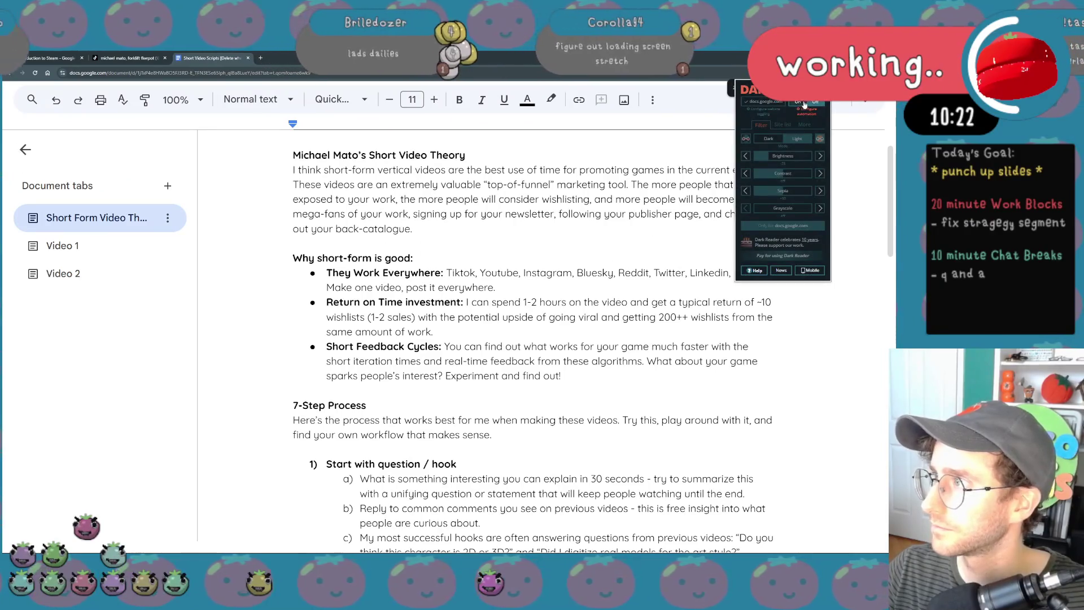
{"action": "left_click_drag", "start_coordinate": [413, 258], "coordinate": [294, 254]}
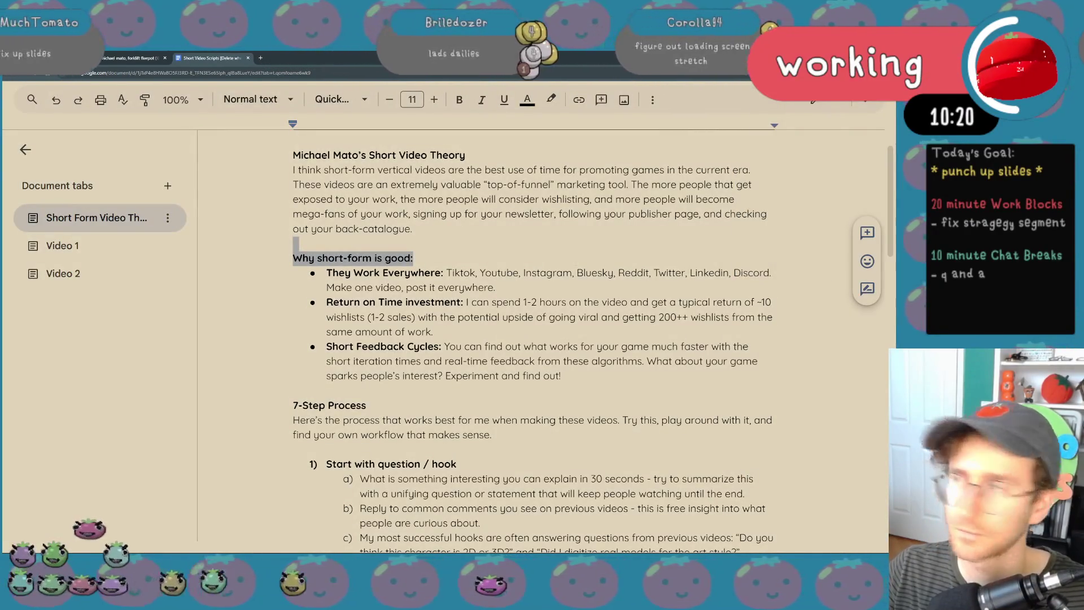
{"action": "left_click", "coordinate": [805, 74]}
{"action": "left_click", "coordinate": [767, 102]}
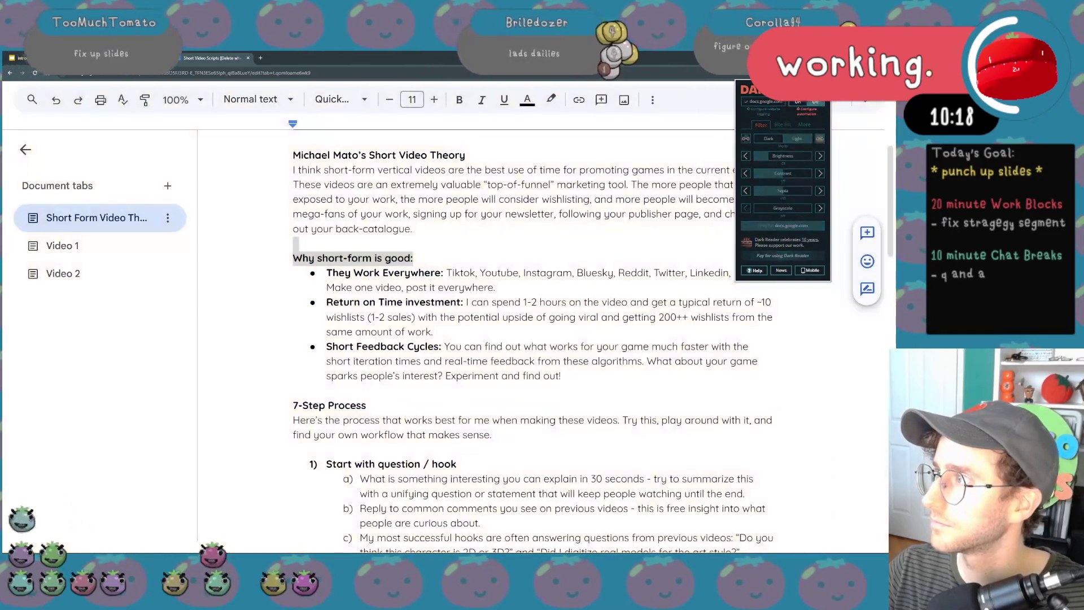
{"action": "left_click", "coordinate": [801, 106]}
{"action": "left_click", "coordinate": [339, 144]}
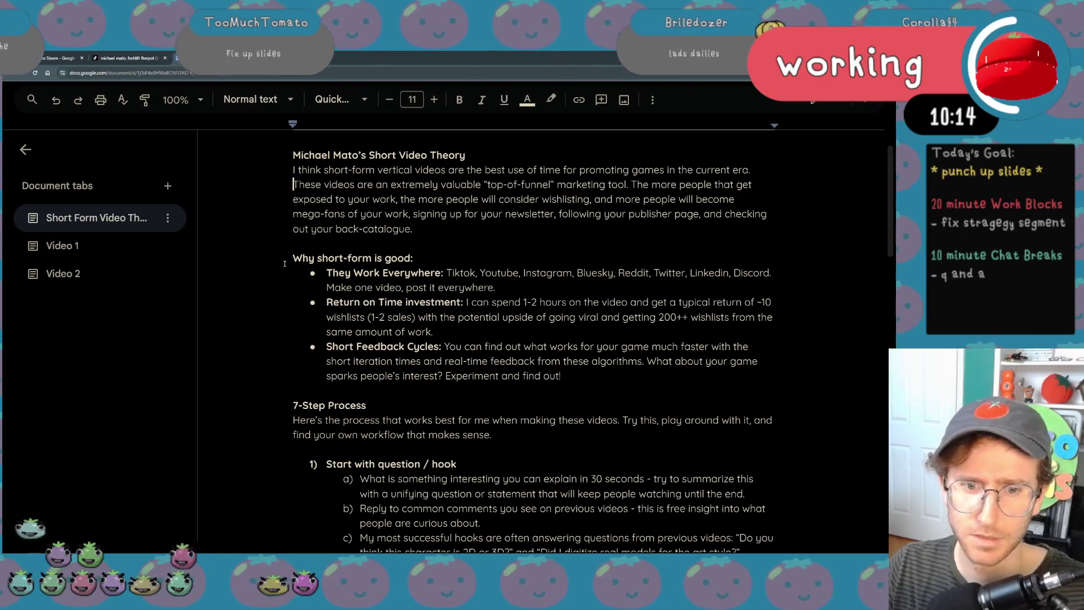
- Zoom in further and highlight the low-effort Stinkers phrase at the end of the tab
{"action": "key", "text": "XF86AudioLowerVolume"}
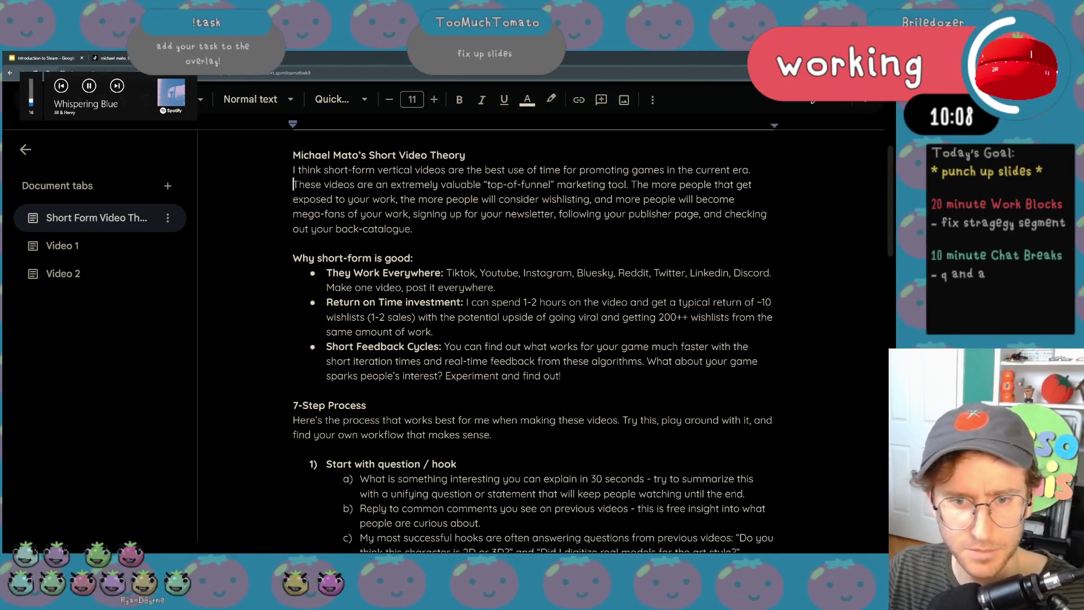
{"action": "scroll", "coordinate": [311, 300], "scroll_direction": "down", "scroll_amount": 1}
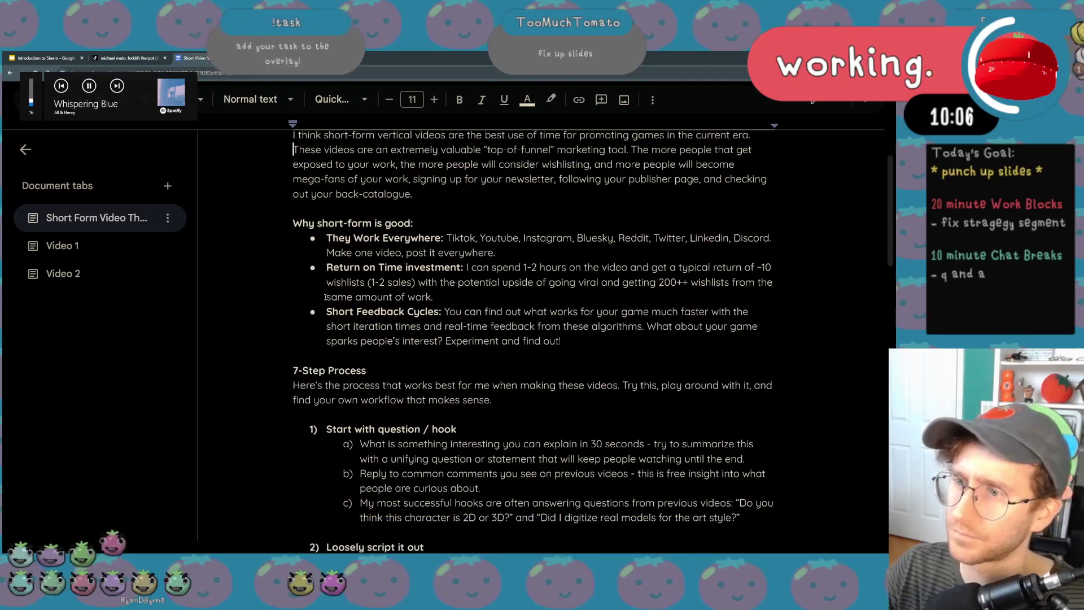
{"action": "scroll", "coordinate": [310, 300], "scroll_direction": "down", "scroll_amount": 2}
{"action": "scroll", "coordinate": [318, 298], "scroll_direction": "down", "scroll_amount": 1}
{"action": "scroll", "coordinate": [325, 297], "scroll_direction": "down", "scroll_amount": 1}
{"action": "scroll", "coordinate": [325, 296], "scroll_direction": "down", "scroll_amount": 2}
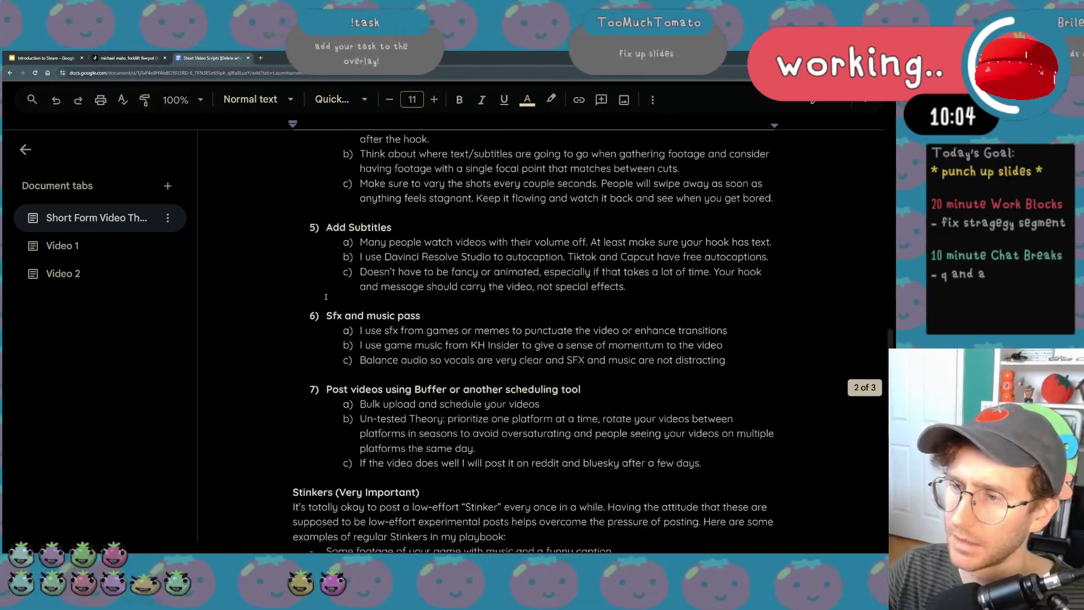
{"action": "scroll", "coordinate": [424, 305], "scroll_direction": "down", "scroll_amount": 3}
{"action": "scroll", "coordinate": [508, 314], "scroll_direction": "down", "scroll_amount": 1}
{"action": "key", "text": "ctrl+plus"}
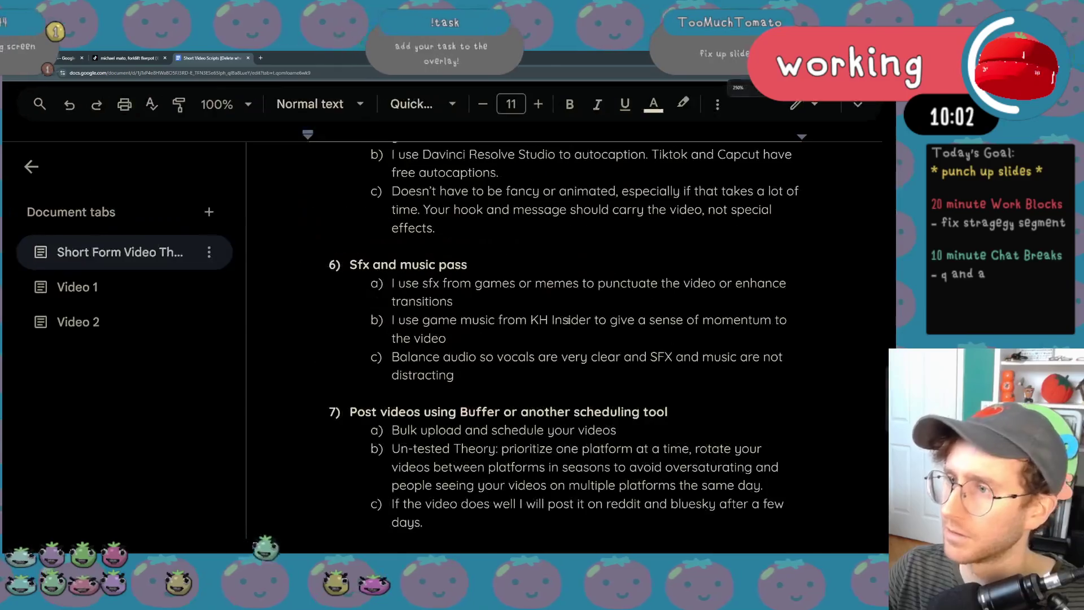
{"action": "scroll", "coordinate": [567, 322], "scroll_direction": "down", "scroll_amount": 1}
{"action": "scroll", "coordinate": [571, 326], "scroll_direction": "down", "scroll_amount": 3}
{"action": "scroll", "coordinate": [578, 330], "scroll_direction": "down", "scroll_amount": 1}
{"action": "scroll", "coordinate": [579, 330], "scroll_direction": "down", "scroll_amount": 1}
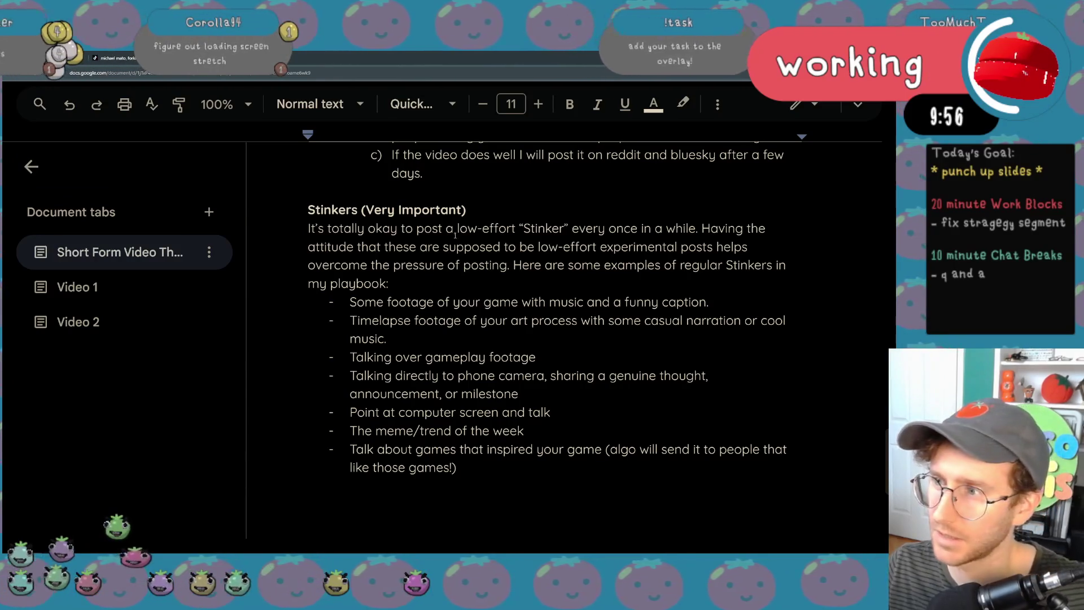
{"action": "mouse_move", "coordinate": [455, 228]}
{"action": "left_mouse_down"}
{"action": "mouse_move", "coordinate": [604, 229]}
{"action": "mouse_move", "coordinate": [564, 229]}
{"action": "left_mouse_up"}
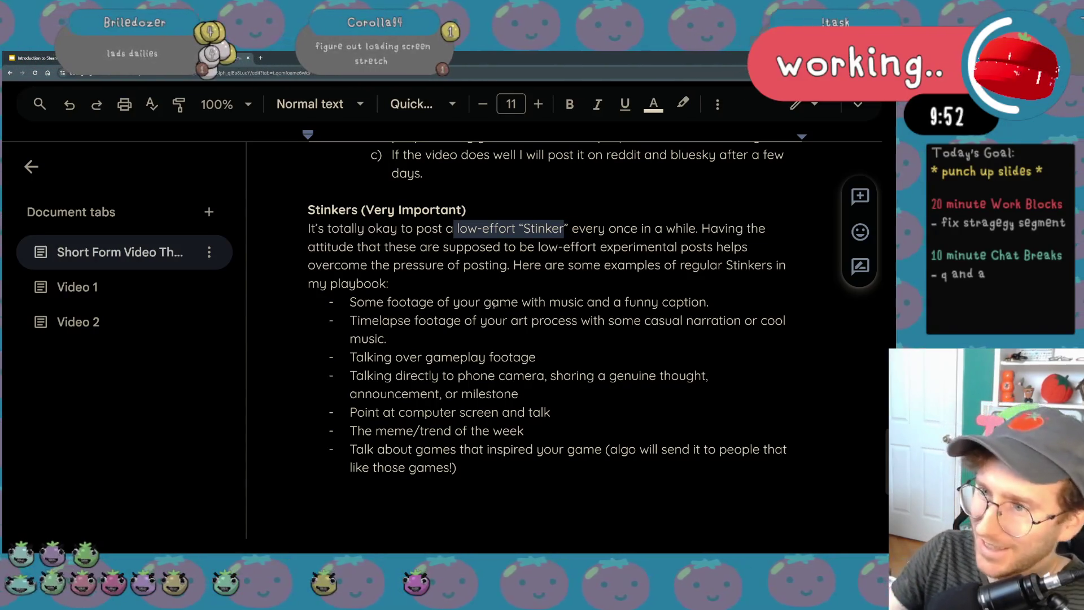
{"action": "left_click_drag", "start_coordinate": [396, 247], "coordinate": [707, 248]}
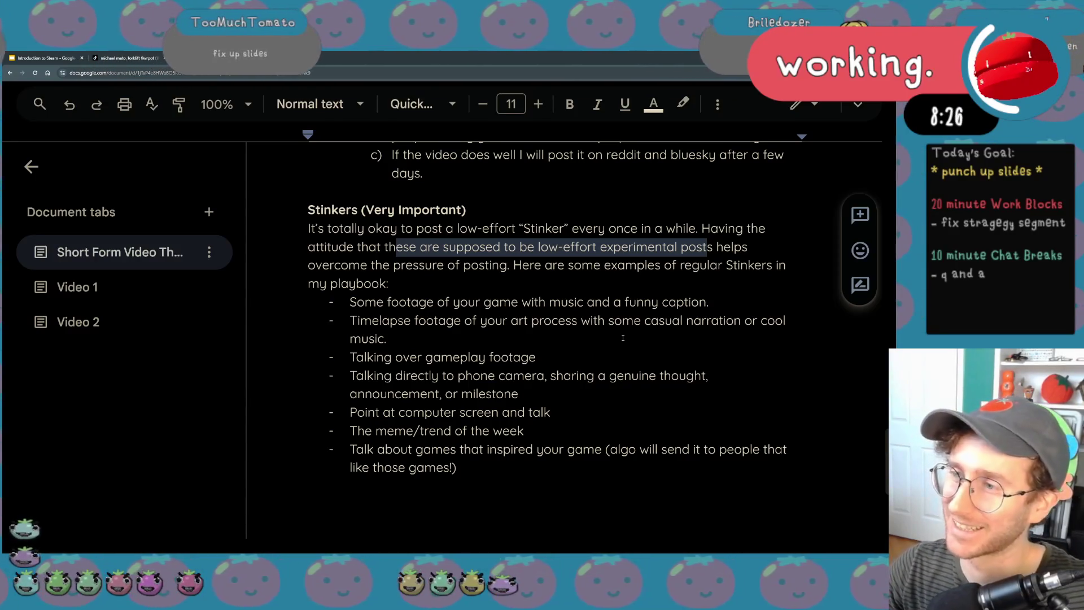
- Remove the word 'funny' from the first Stinkers bullet about game footage
{"action": "left_click", "coordinate": [479, 322]}
{"action": "mouse_move", "coordinate": [717, 301]}
{"action": "left_mouse_down"}
{"action": "mouse_move", "coordinate": [394, 315]}
{"action": "mouse_move", "coordinate": [349, 301]}
{"action": "left_mouse_up"}
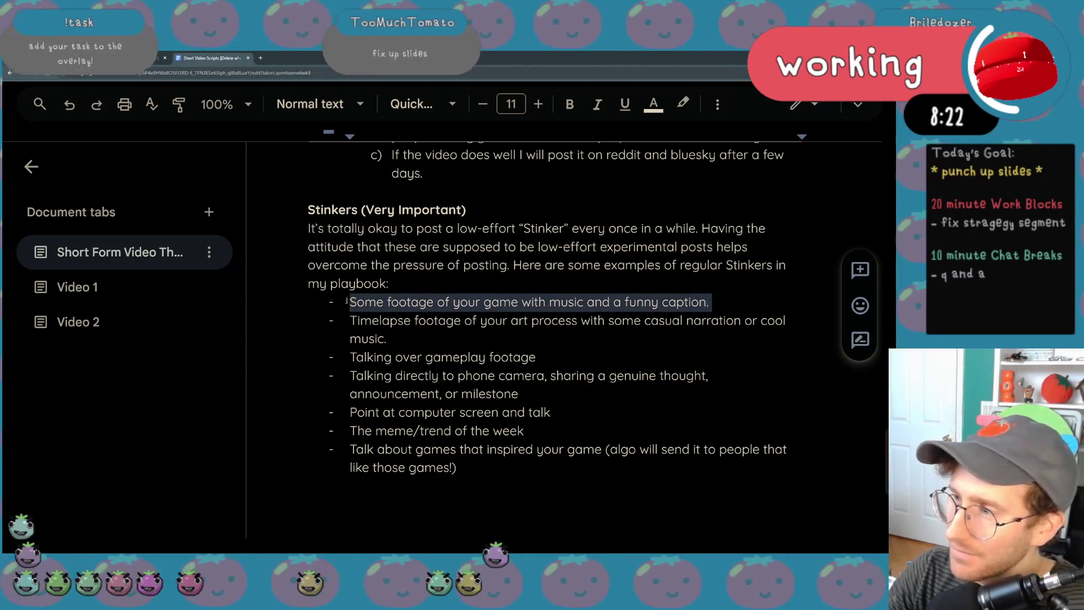
{"action": "double_click", "coordinate": [641, 303]}
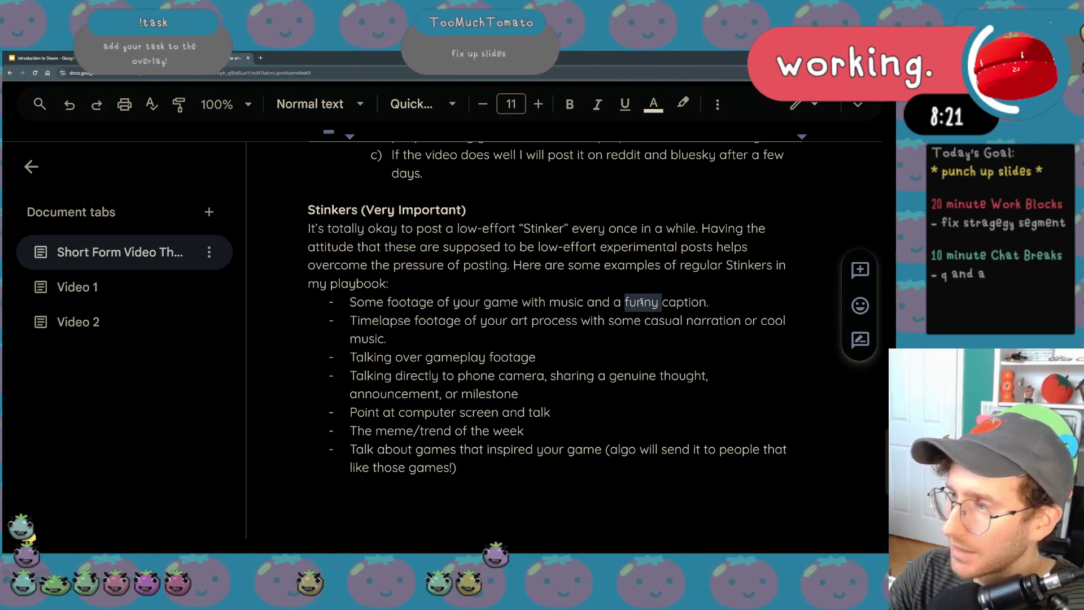
{"action": "key", "text": "BackSpace"}
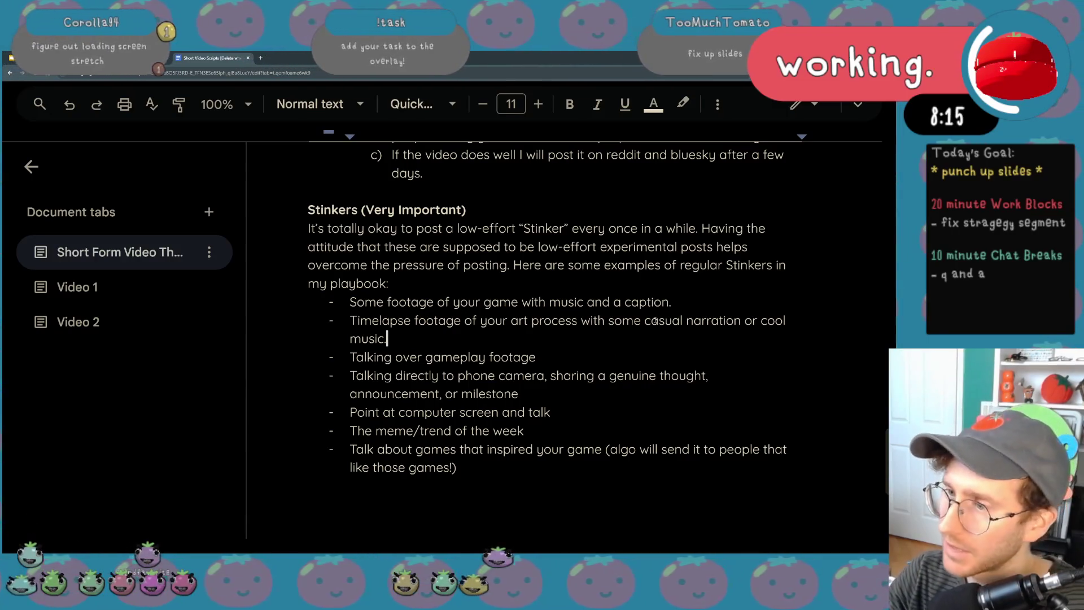
{"action": "triple_click", "coordinate": [834, 306]}
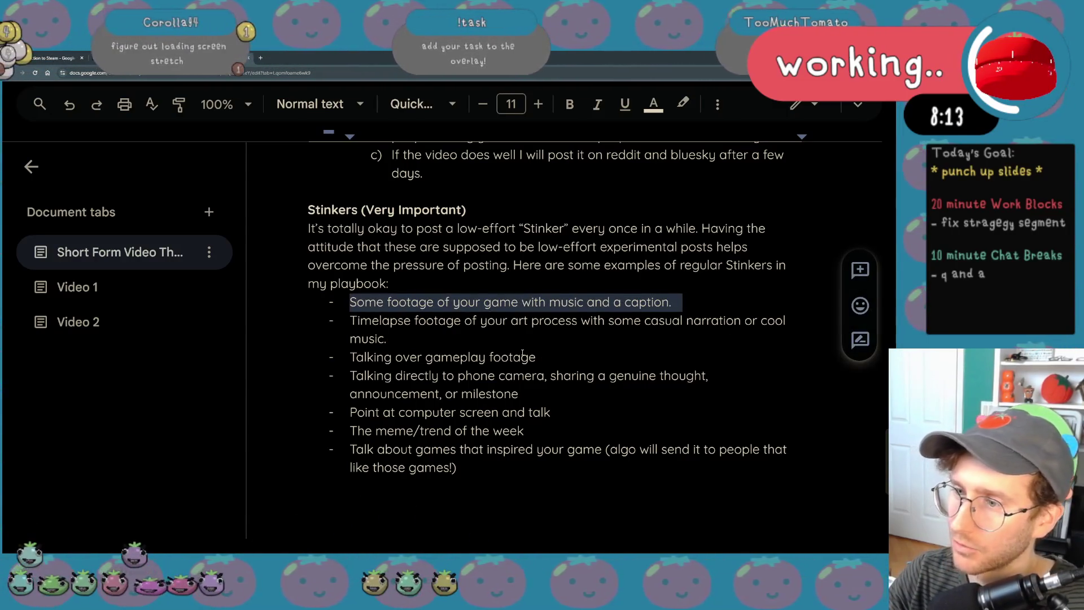
{"action": "left_click", "coordinate": [392, 337]}
- Review the Timelapse and phone-camera bullets, ending the phone-camera bullet after 'milestone' with a period
{"action": "triple_click", "coordinate": [513, 333]}
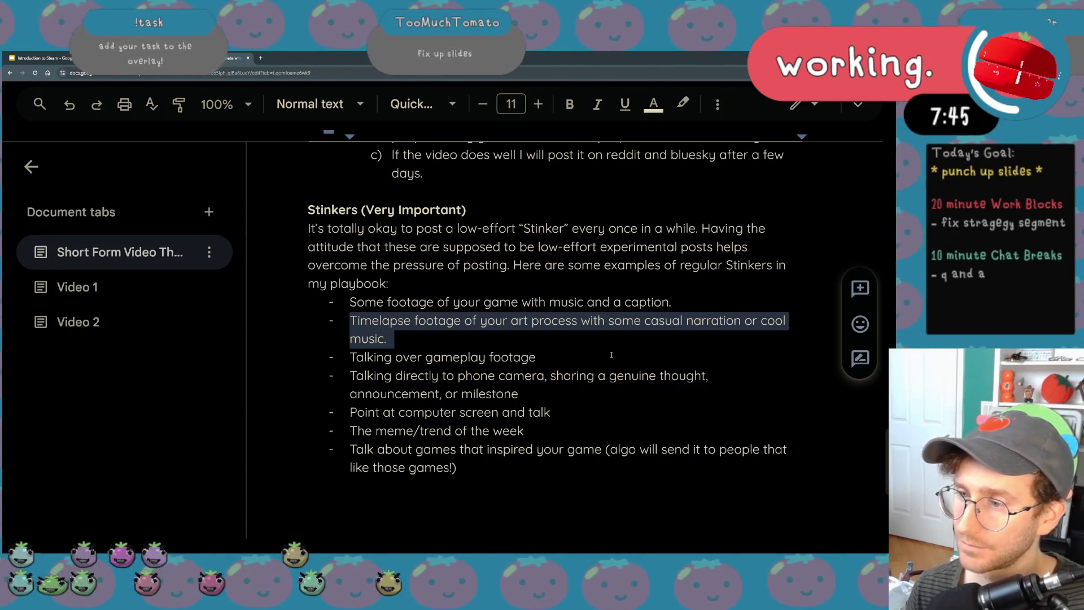
{"action": "left_click", "coordinate": [610, 354]}
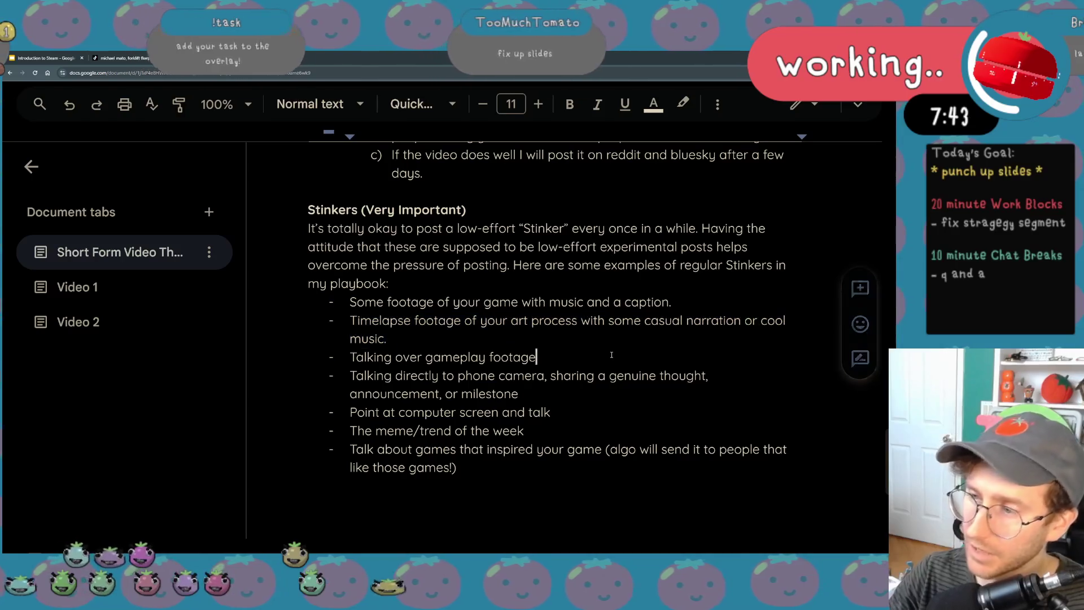
{"action": "triple_click", "coordinate": [494, 383]}
{"action": "left_click", "coordinate": [520, 393]}
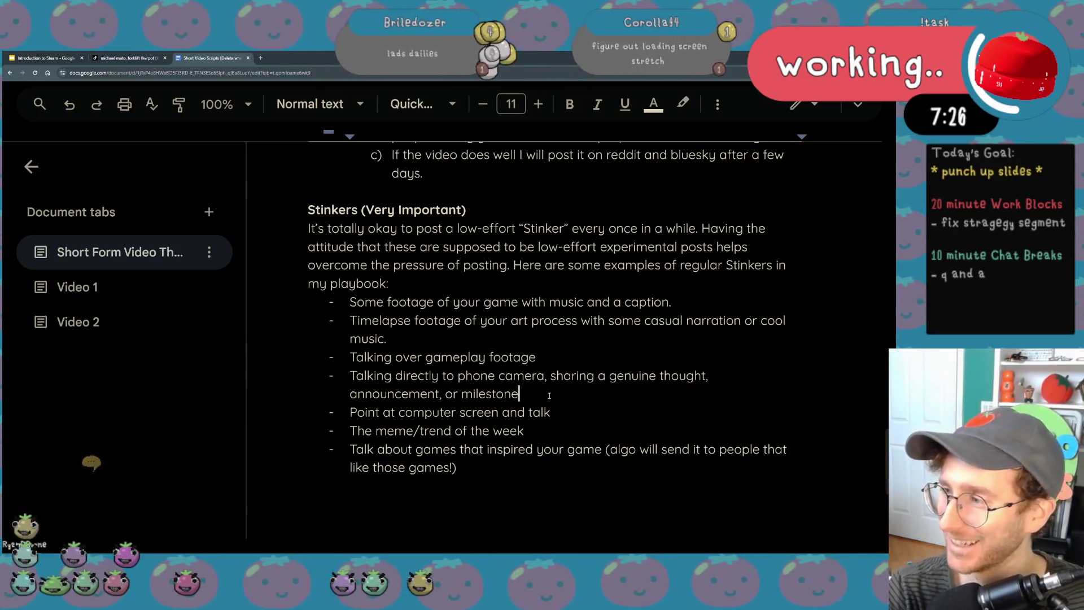
{"action": "left_click", "coordinate": [548, 396]}
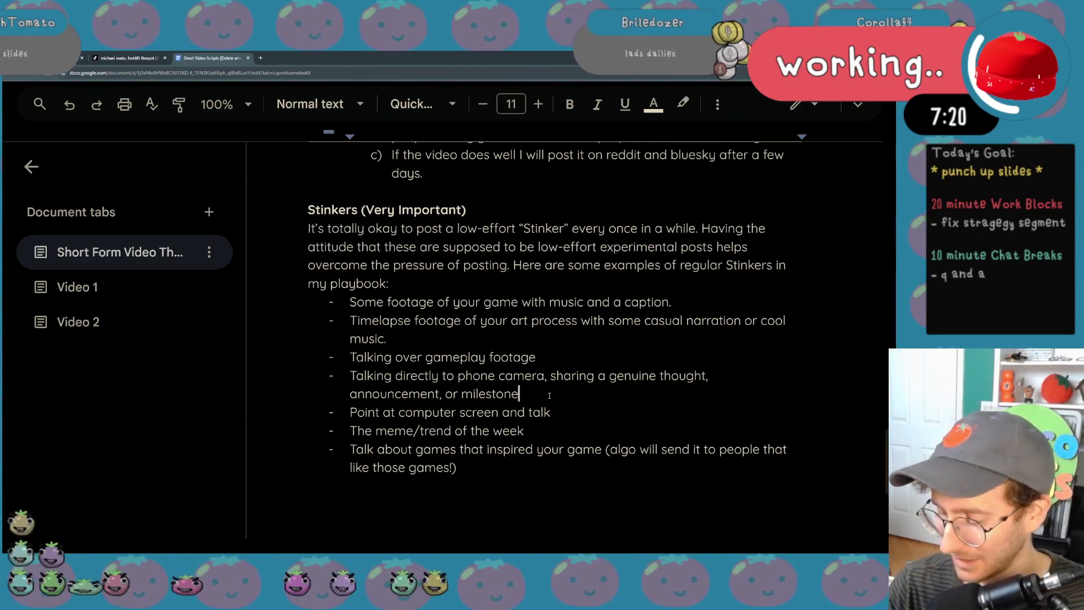
{"action": "type", "text": "."}
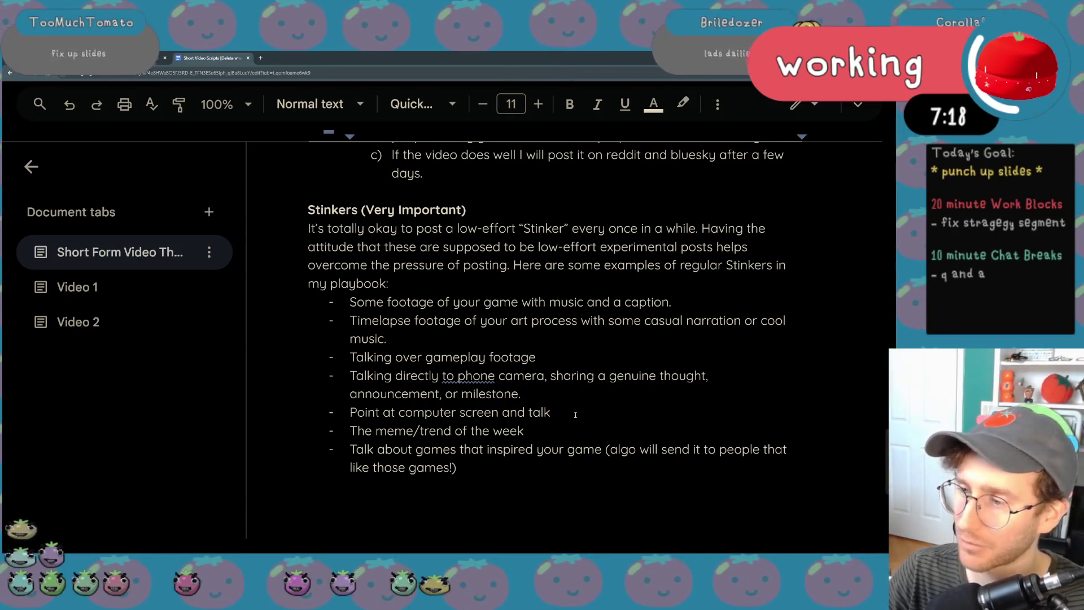
{"action": "left_click_drag", "start_coordinate": [570, 398], "coordinate": [371, 375]}
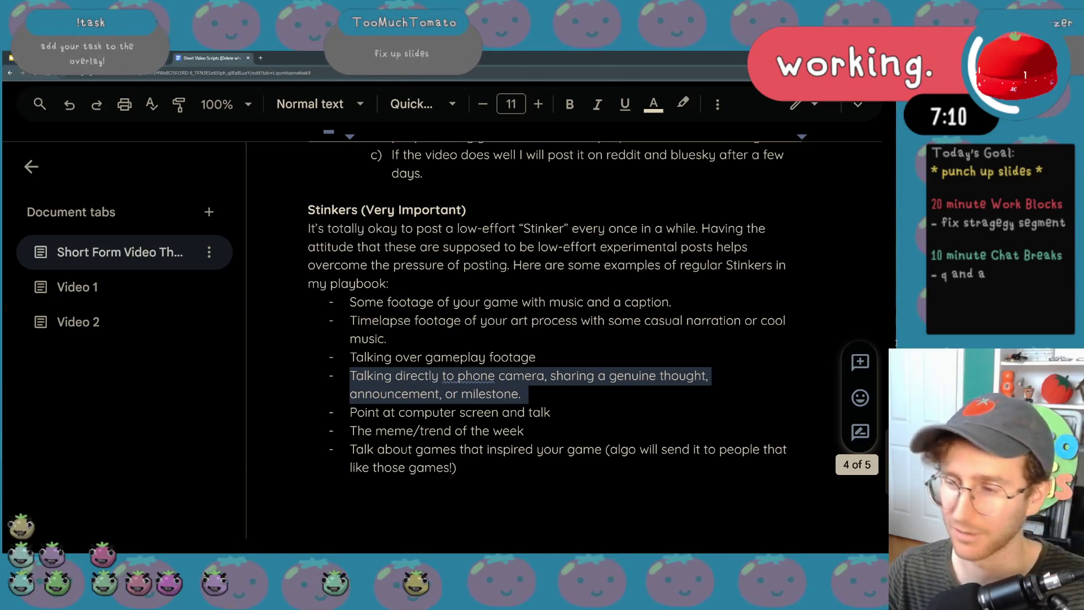
{"action": "triple_click", "coordinate": [607, 416]}
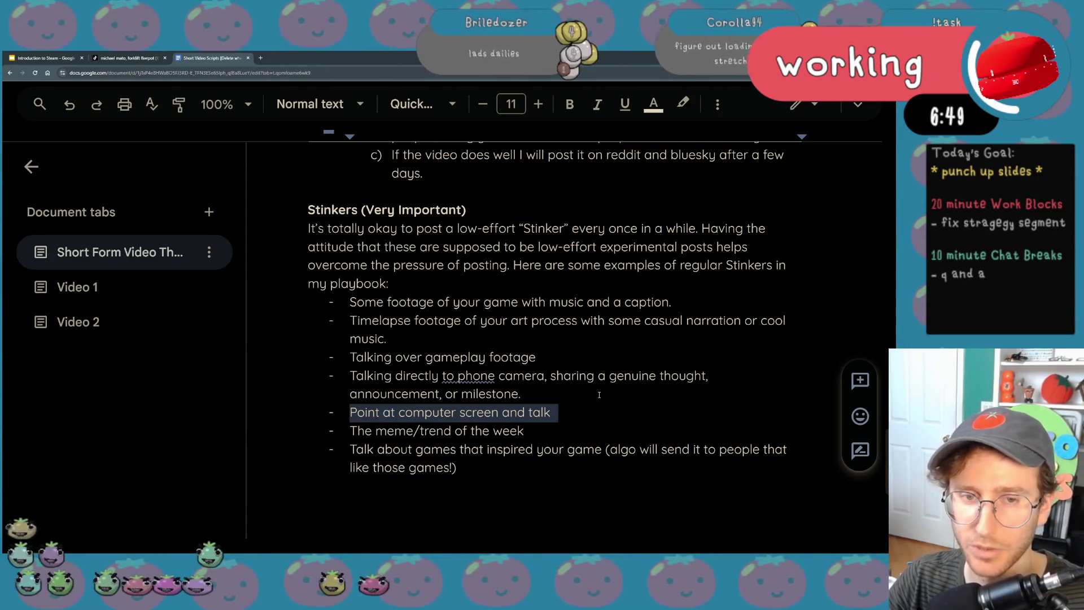
{"action": "triple_click", "coordinate": [509, 430]}
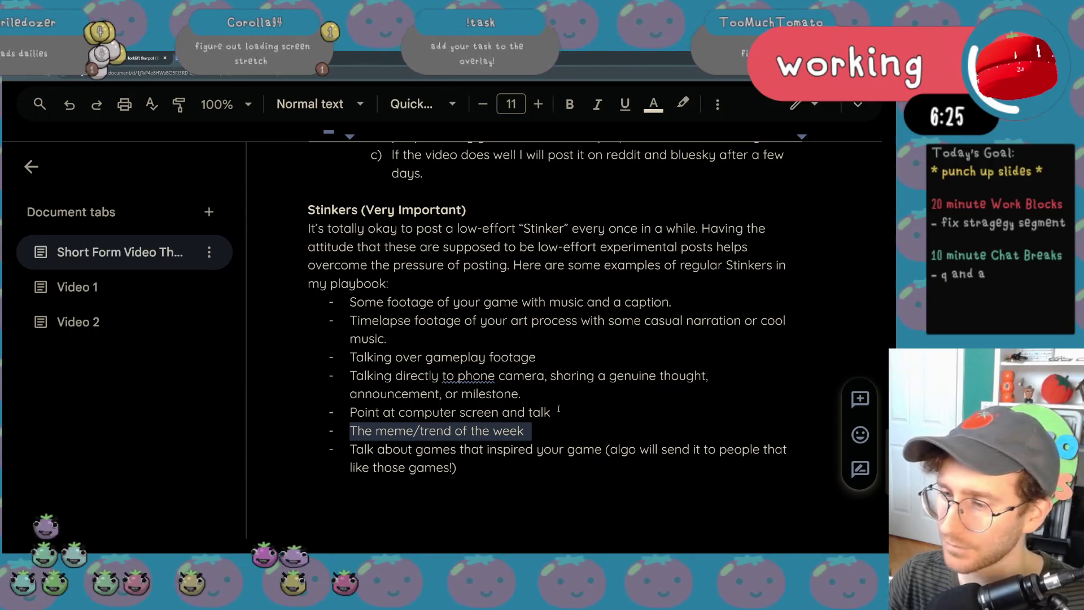
{"action": "triple_click", "coordinate": [529, 453]}
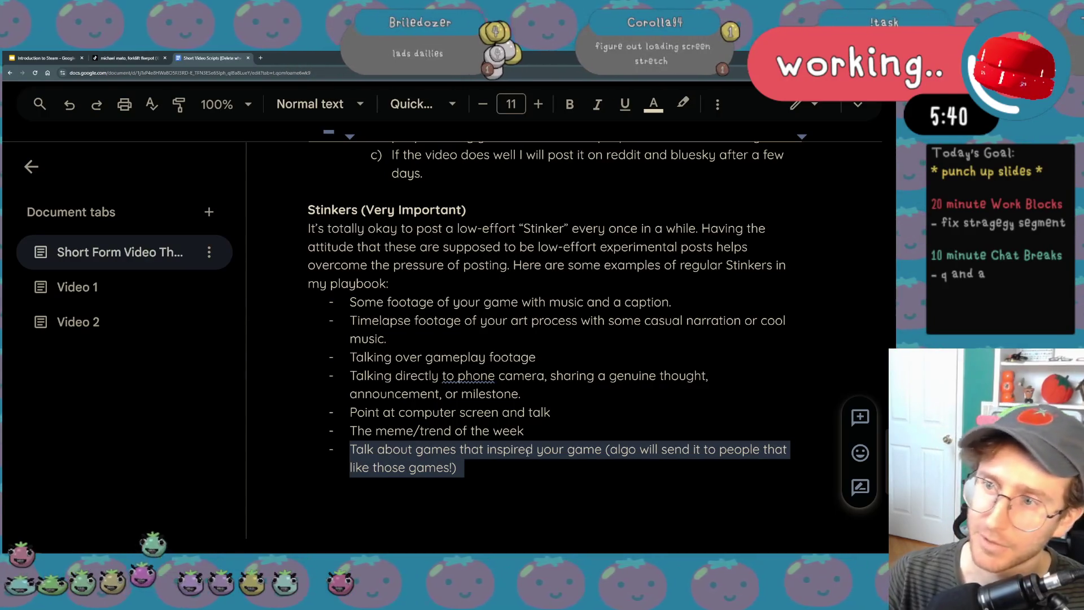
{"action": "double_click", "coordinate": [335, 209]}
- Extend the selection across the whole 'Stinkers (Very Important)' heading
{"action": "key", "text": "shift+End"}
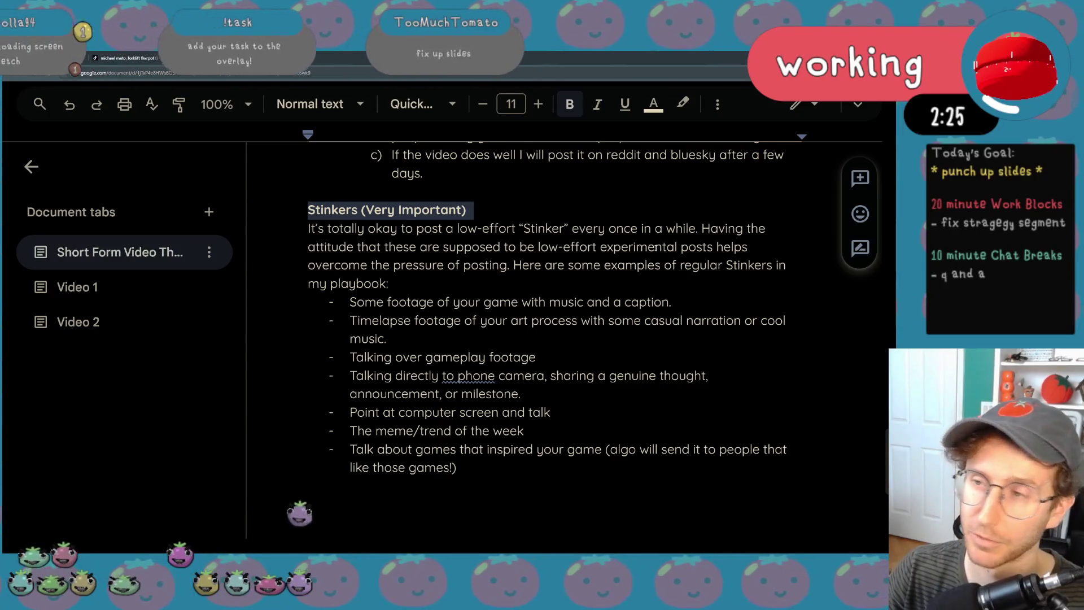
{"action": "scroll", "coordinate": [636, 198], "scroll_direction": "up", "scroll_amount": 1}
{"action": "scroll", "coordinate": [636, 197], "scroll_direction": "up", "scroll_amount": 3}
{"action": "scroll", "coordinate": [636, 198], "scroll_direction": "up", "scroll_amount": 1}
- Zoom the notes out, then switch to the Introduction to Steam slide deck
{"action": "key", "text": "ctrl+minus"}
{"action": "key", "text": "ctrl+minus"}
{"action": "scroll", "coordinate": [623, 274], "scroll_direction": "up", "scroll_amount": 4}
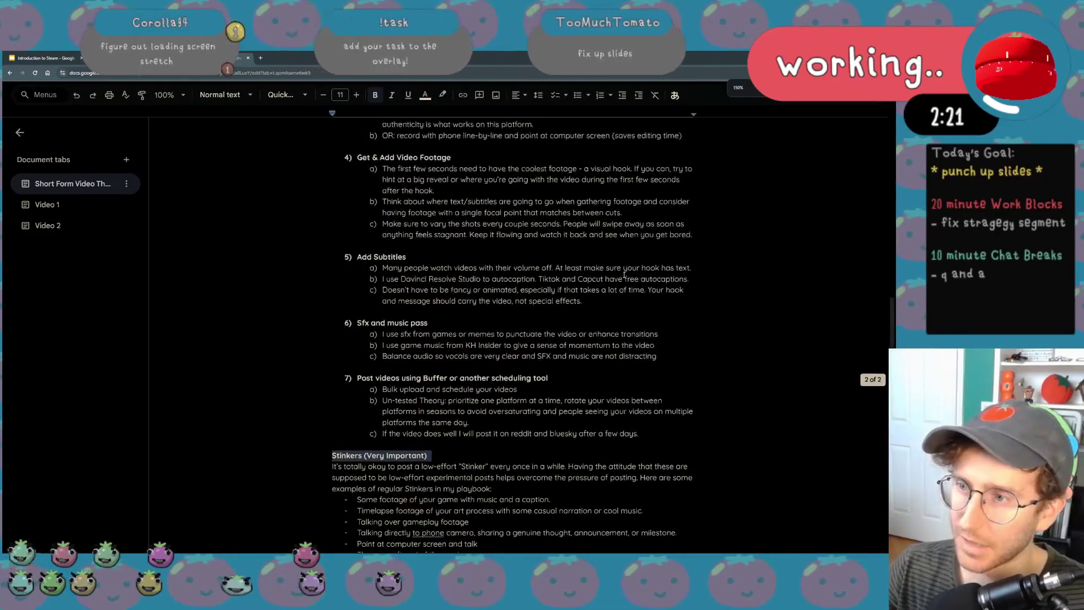
{"action": "scroll", "coordinate": [623, 274], "scroll_direction": "up", "scroll_amount": 3}
{"action": "scroll", "coordinate": [624, 274], "scroll_direction": "up", "scroll_amount": 3}
{"action": "scroll", "coordinate": [623, 274], "scroll_direction": "down", "scroll_amount": 3}
{"action": "scroll", "coordinate": [623, 274], "scroll_direction": "down", "scroll_amount": 10}
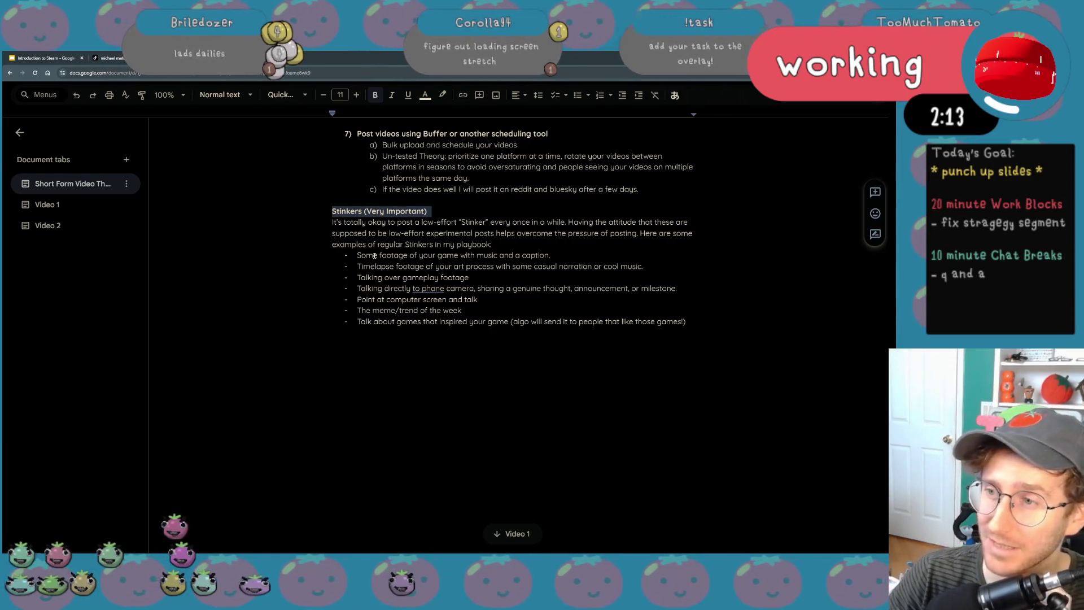
{"action": "scroll", "coordinate": [372, 242], "scroll_direction": "up", "scroll_amount": 3}
{"action": "scroll", "coordinate": [418, 333], "scroll_direction": "up", "scroll_amount": 1}
{"action": "scroll", "coordinate": [419, 333], "scroll_direction": "up", "scroll_amount": 1}
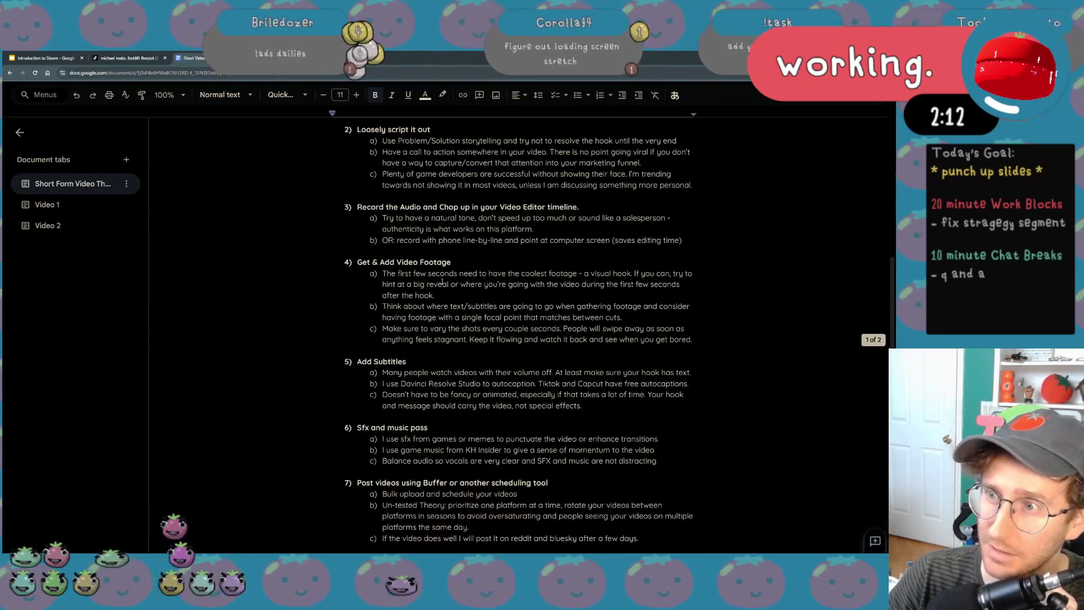
{"action": "scroll", "coordinate": [434, 296], "scroll_direction": "up", "scroll_amount": 2}
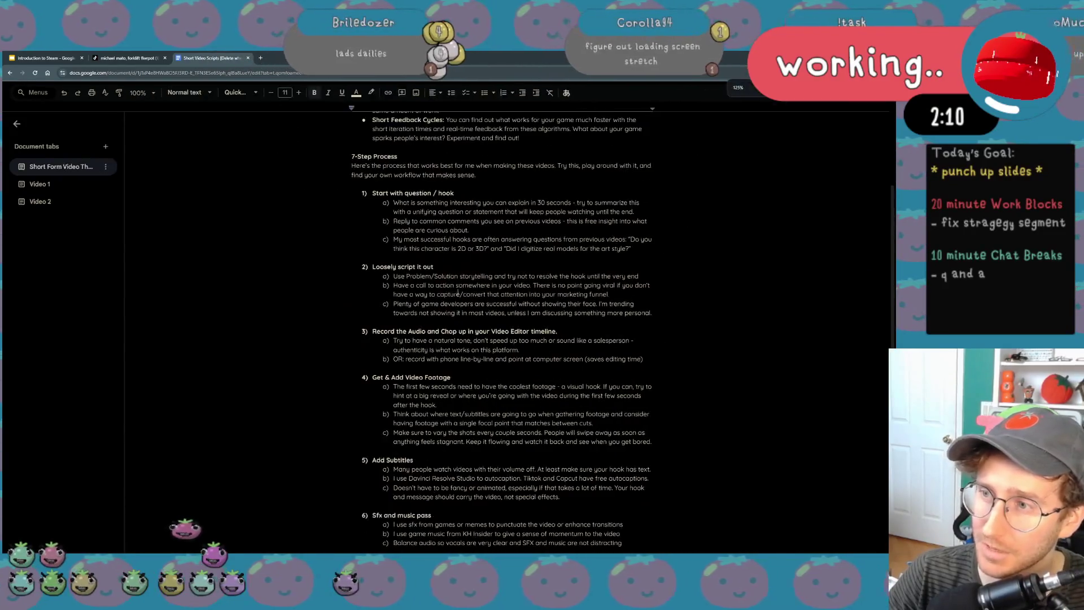
{"action": "scroll", "coordinate": [537, 363], "scroll_direction": "down", "scroll_amount": 2}
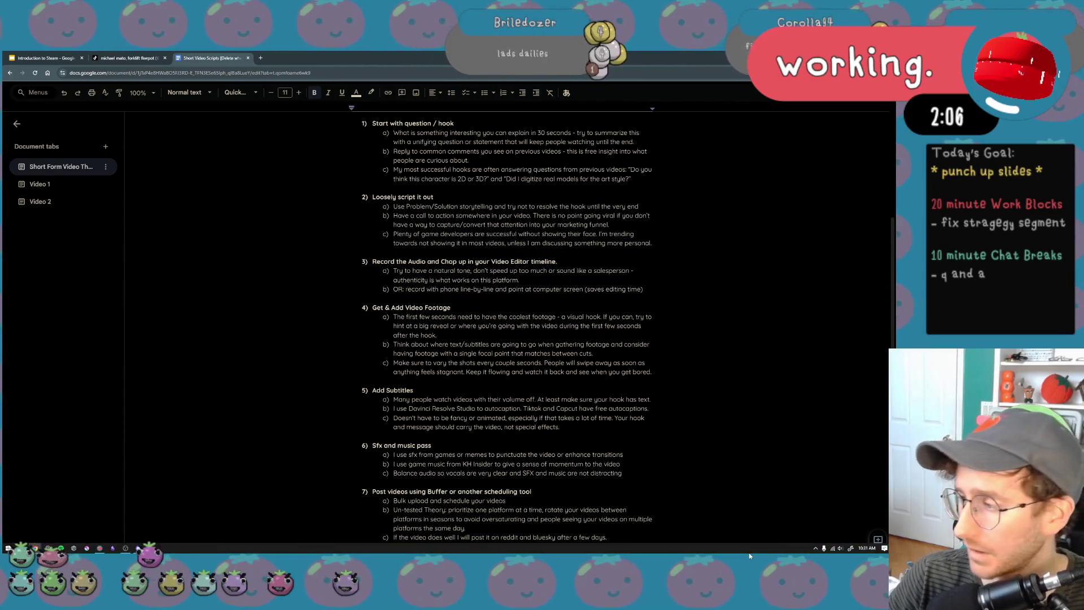
{"action": "left_click", "coordinate": [71, 57]}
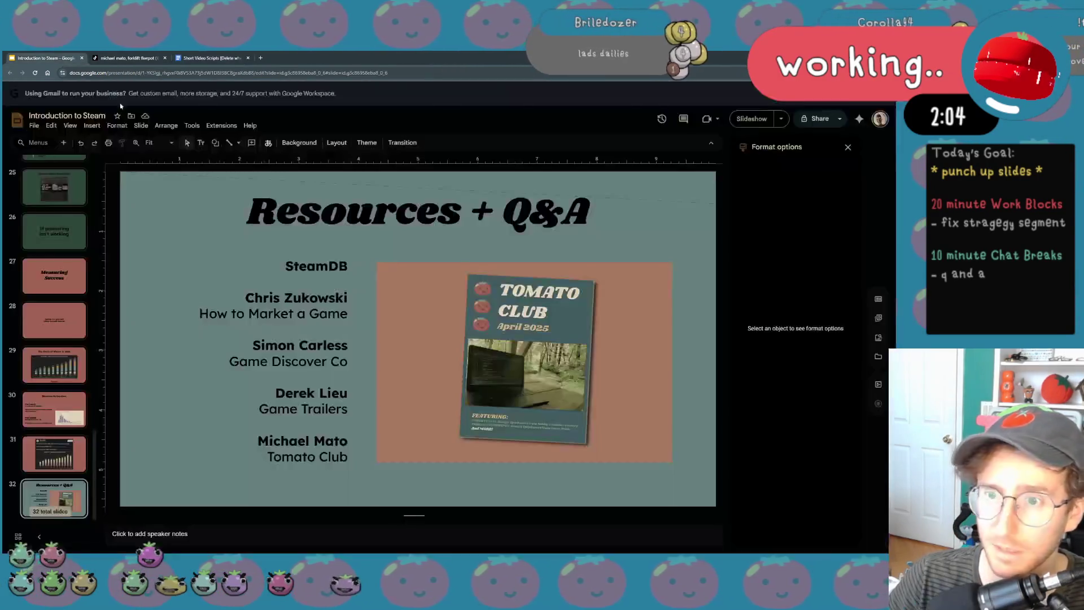
- Turn off the Dark Reader filter so the deck shows its true colours
{"action": "left_click", "coordinate": [51, 453]}
{"action": "scroll", "coordinate": [96, 361], "scroll_direction": "up", "scroll_amount": 3}
{"action": "scroll", "coordinate": [67, 347], "scroll_direction": "up", "scroll_amount": 2}
{"action": "scroll", "coordinate": [68, 347], "scroll_direction": "up", "scroll_amount": 3}
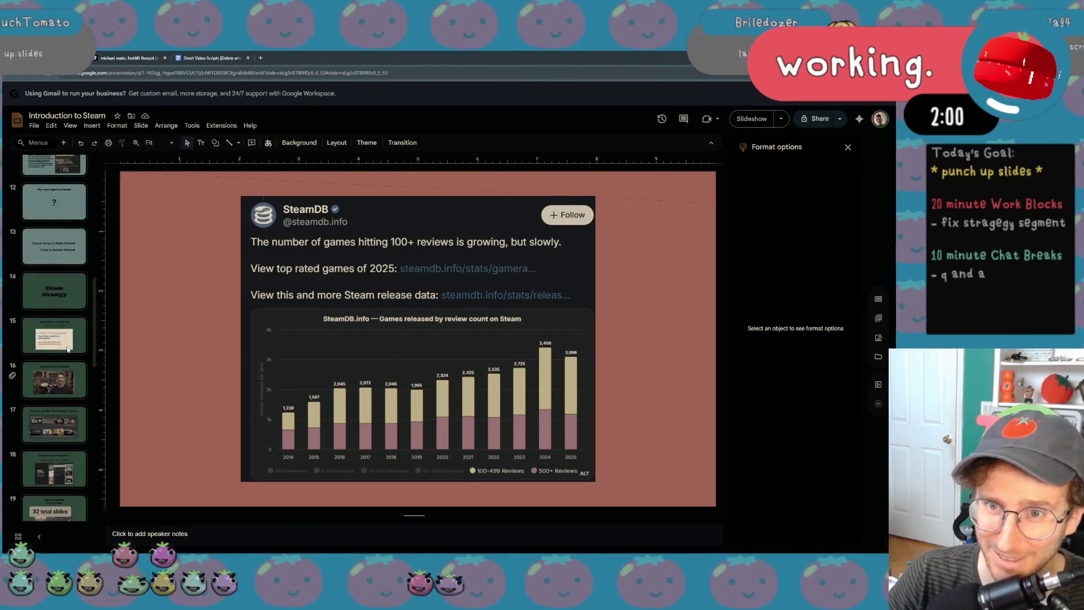
{"action": "scroll", "coordinate": [68, 347], "scroll_direction": "up", "scroll_amount": 2}
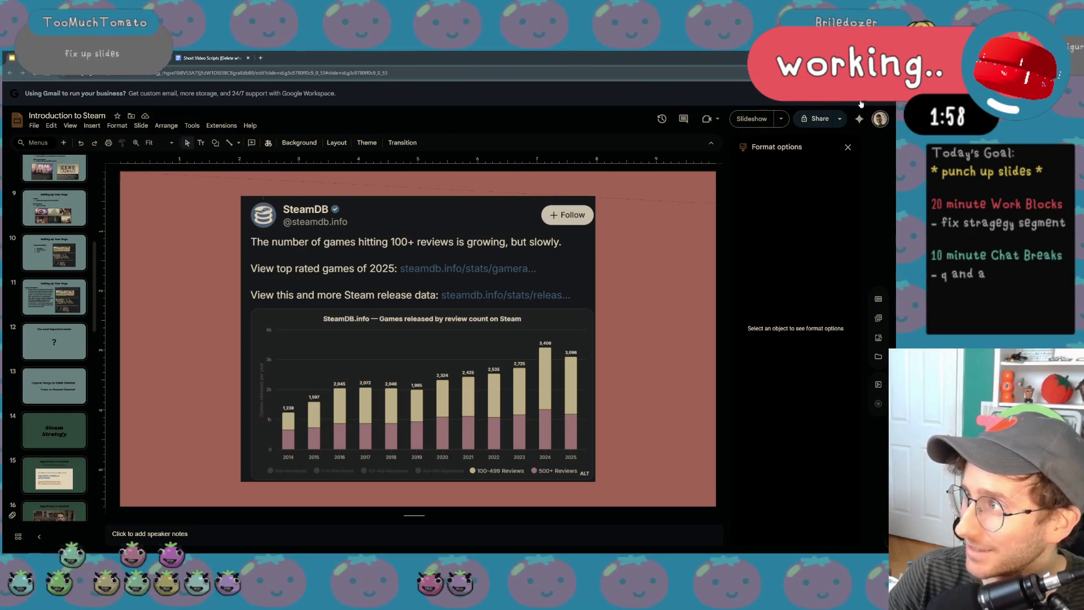
{"action": "left_click", "coordinate": [813, 72]}
{"action": "left_click", "coordinate": [813, 103]}
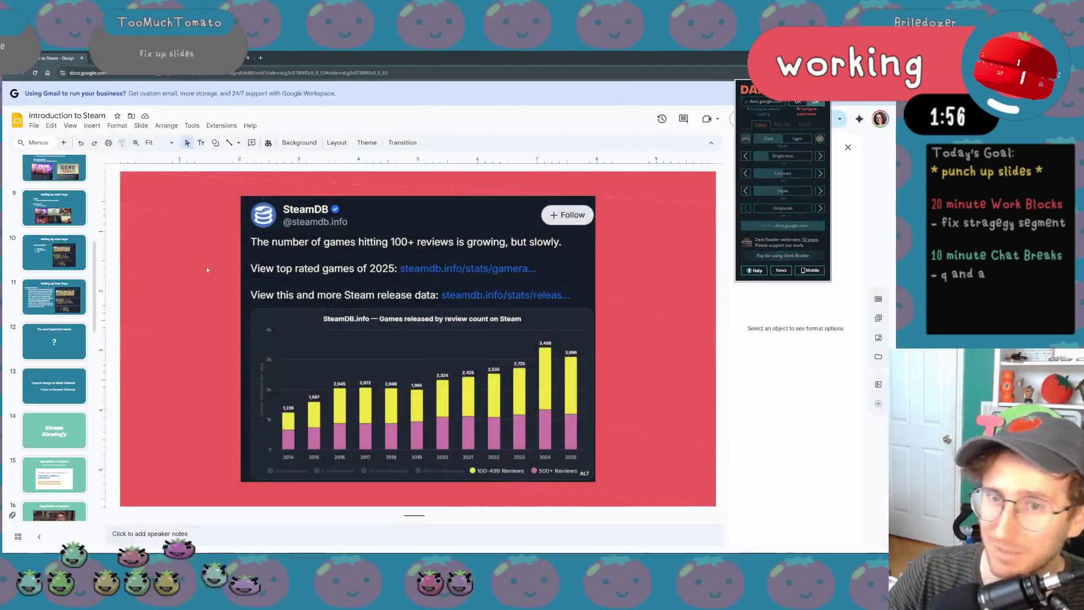
{"action": "scroll", "coordinate": [68, 339], "scroll_direction": "up", "scroll_amount": 3}
{"action": "scroll", "coordinate": [83, 324], "scroll_direction": "up", "scroll_amount": 2}
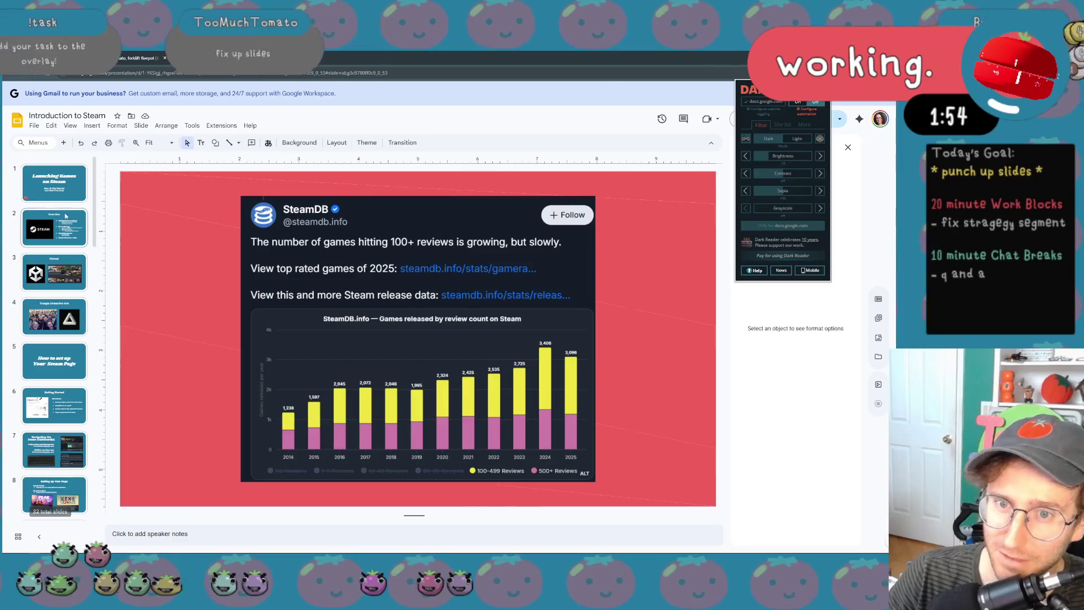
- Page from the Overview slide through Setting up Your Page to the Steam Strategy title slide 14
{"action": "left_click", "coordinate": [67, 222]}
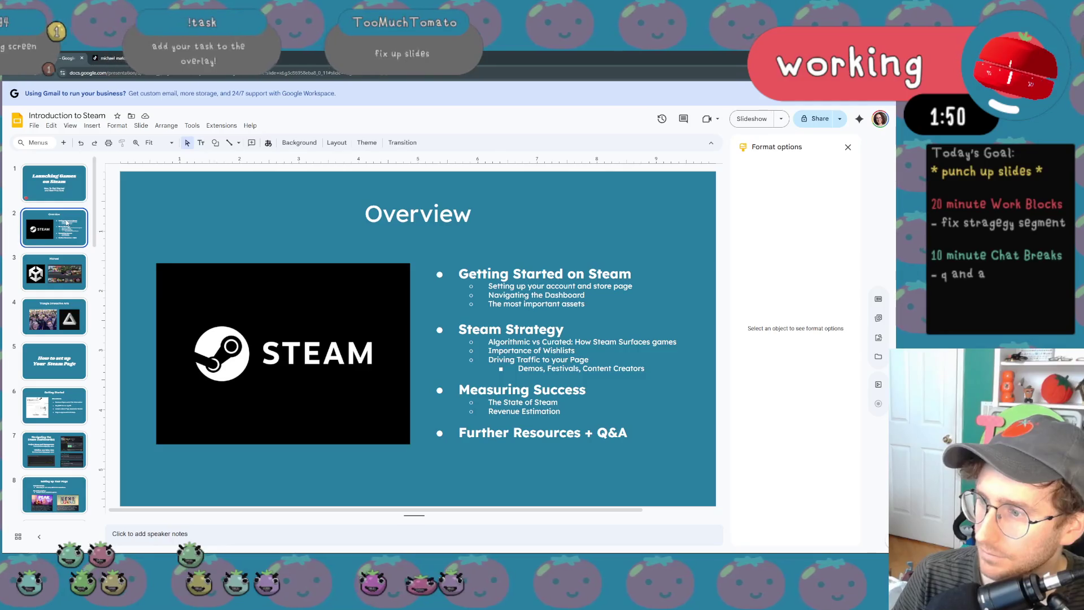
{"action": "key", "text": "Down"}
{"action": "key", "text": "Down"}
{"action": "key", "text": "Down"}
{"action": "key", "text": "Down"}
{"action": "key", "text": "Down"}
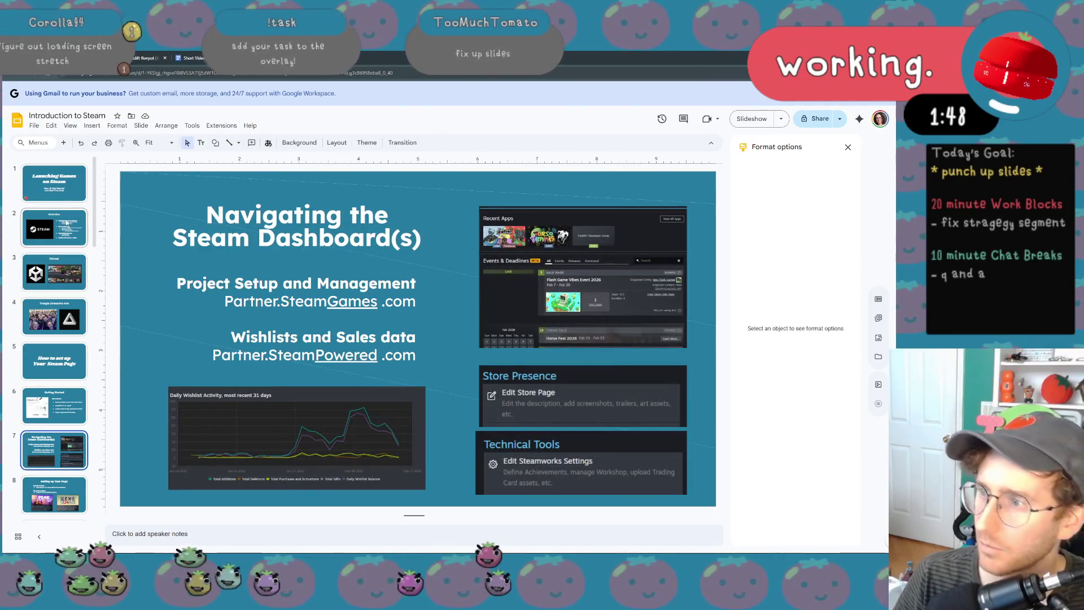
{"action": "key", "text": "Down"}
{"action": "key", "text": "Down"}
{"action": "key", "text": "Down"}
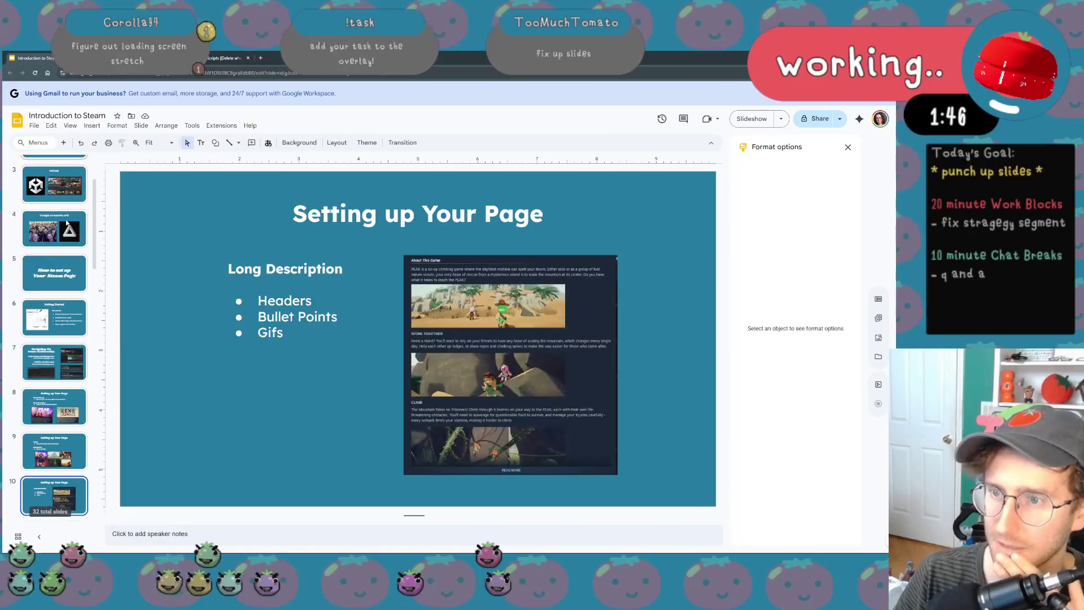
{"action": "key", "text": "Down"}
{"action": "key", "text": "Down"}
{"action": "key", "text": "Down"}
{"action": "key", "text": "Down"}
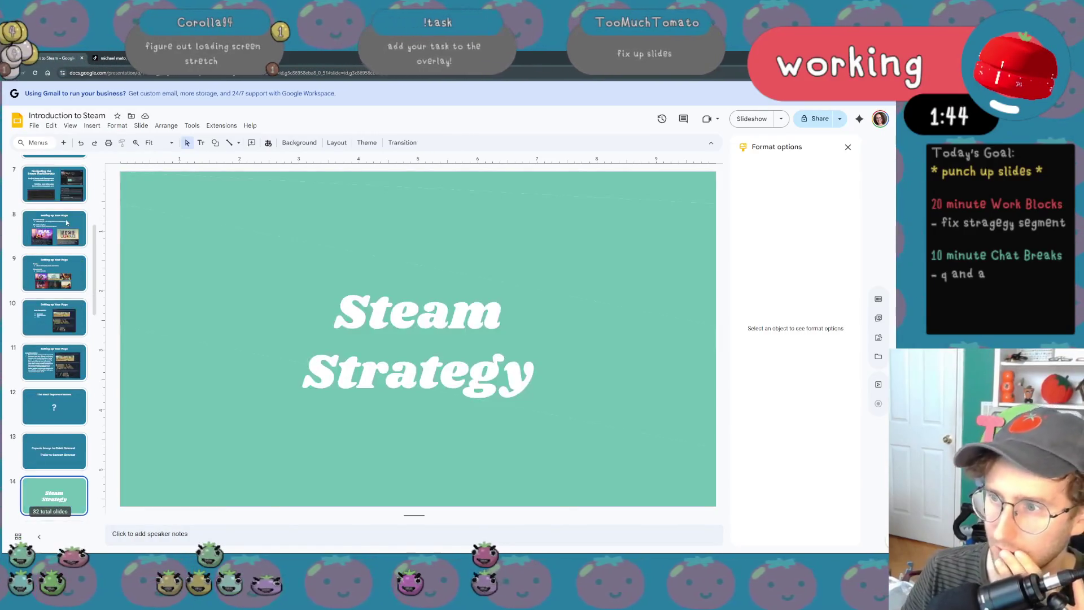
{"action": "key", "text": "Down"}
- Move Importance of Wishlists ahead of the 'Real Steam' Theory slide in the filmstrip
{"action": "key", "text": "Up"}
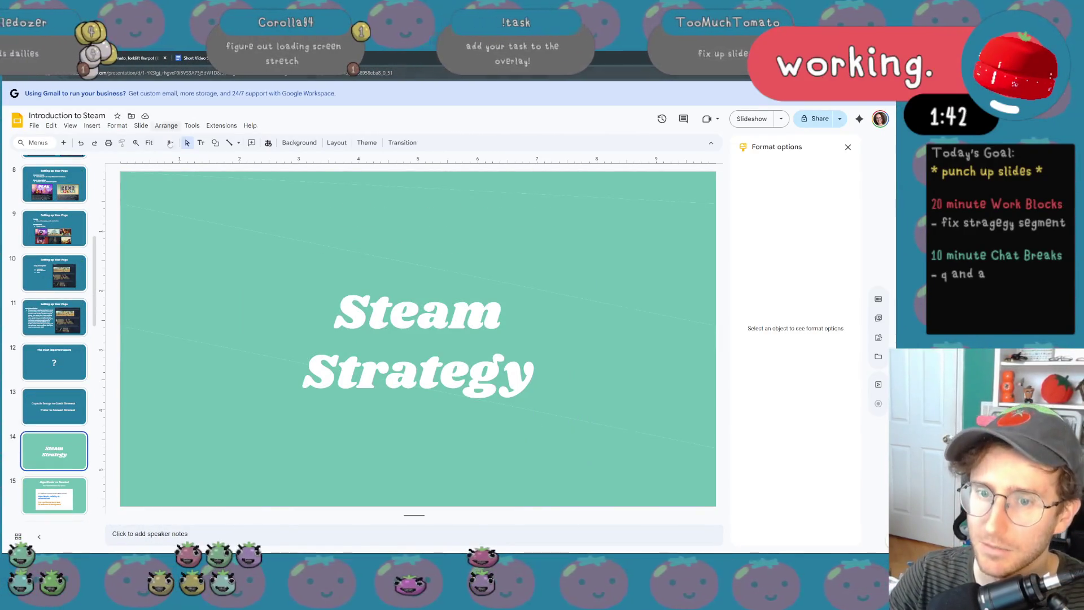
{"action": "scroll", "coordinate": [54, 338], "scroll_direction": "down", "scroll_amount": 3}
{"action": "left_click", "coordinate": [60, 402]}
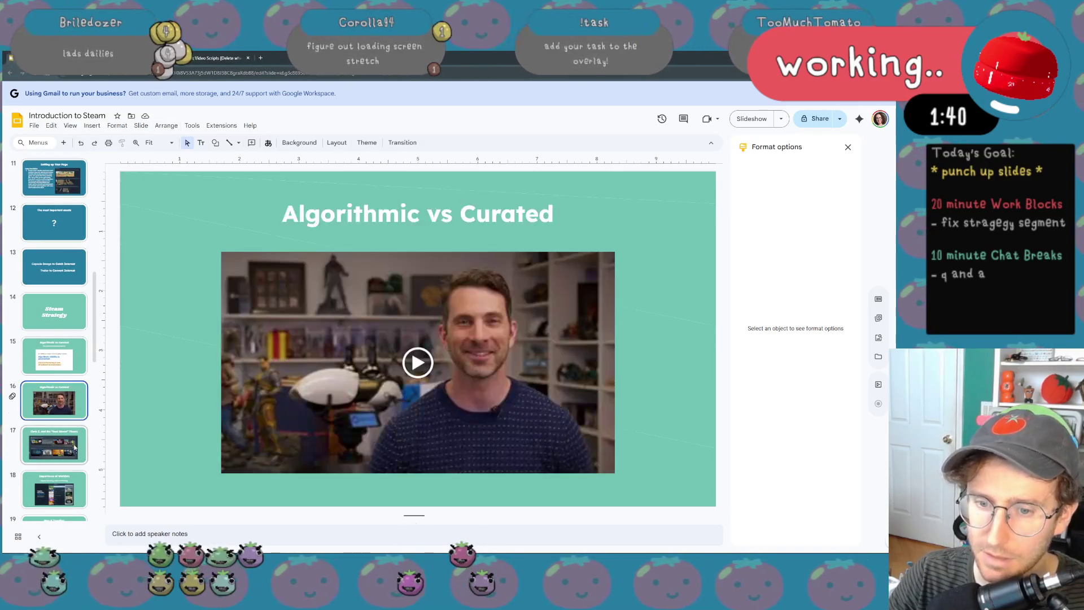
{"action": "left_click", "coordinate": [74, 442]}
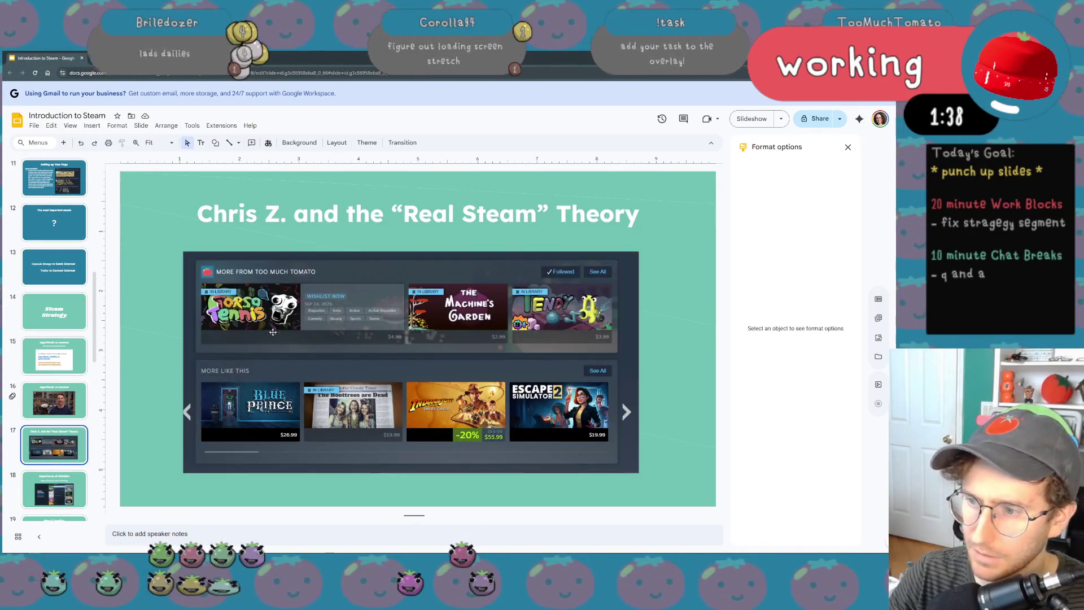
{"action": "scroll", "coordinate": [55, 381], "scroll_direction": "down", "scroll_amount": 2}
{"action": "left_click", "coordinate": [44, 383]}
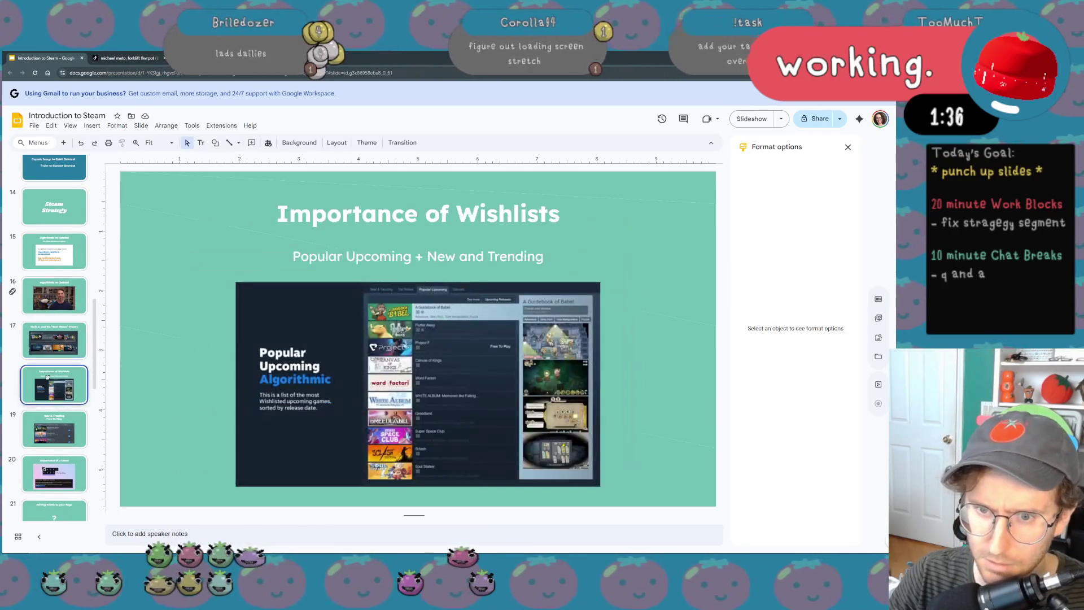
{"action": "left_click_drag", "start_coordinate": [47, 384], "coordinate": [65, 322]}
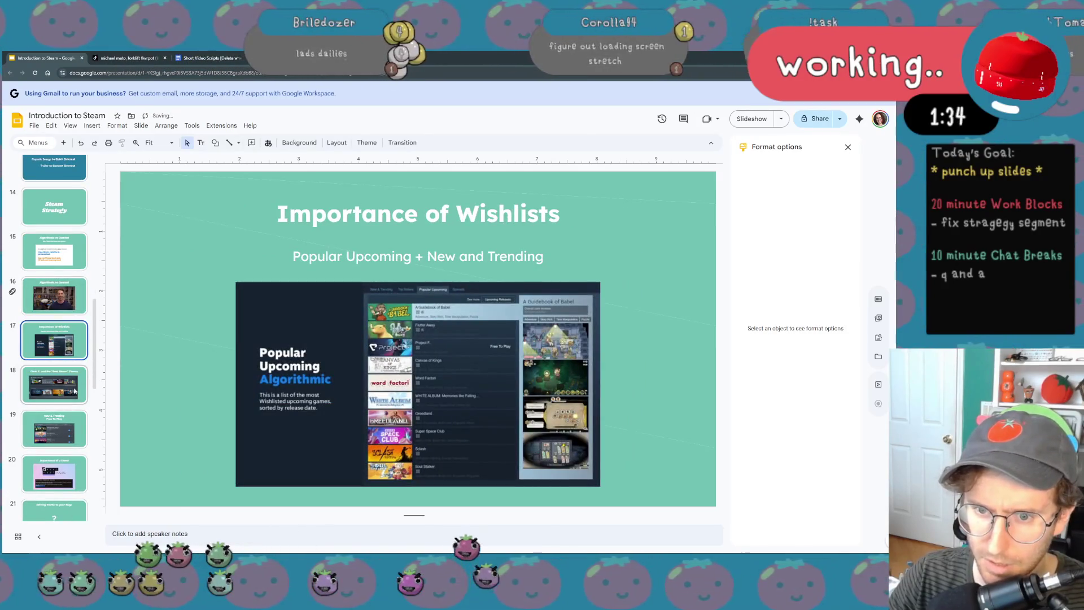
{"action": "mouse_move", "coordinate": [53, 385]}
{"action": "left_mouse_down"}
{"action": "mouse_move", "coordinate": [79, 457]}
{"action": "mouse_move", "coordinate": [85, 388]}
{"action": "left_mouse_up"}
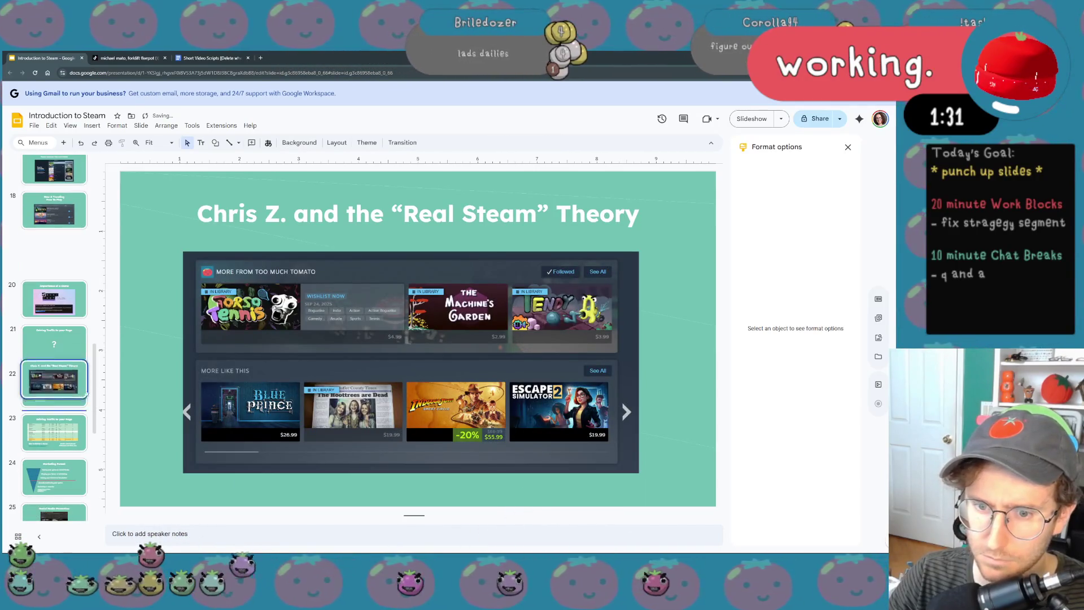
{"action": "left_click_drag", "start_coordinate": [86, 389], "coordinate": [111, 451]}
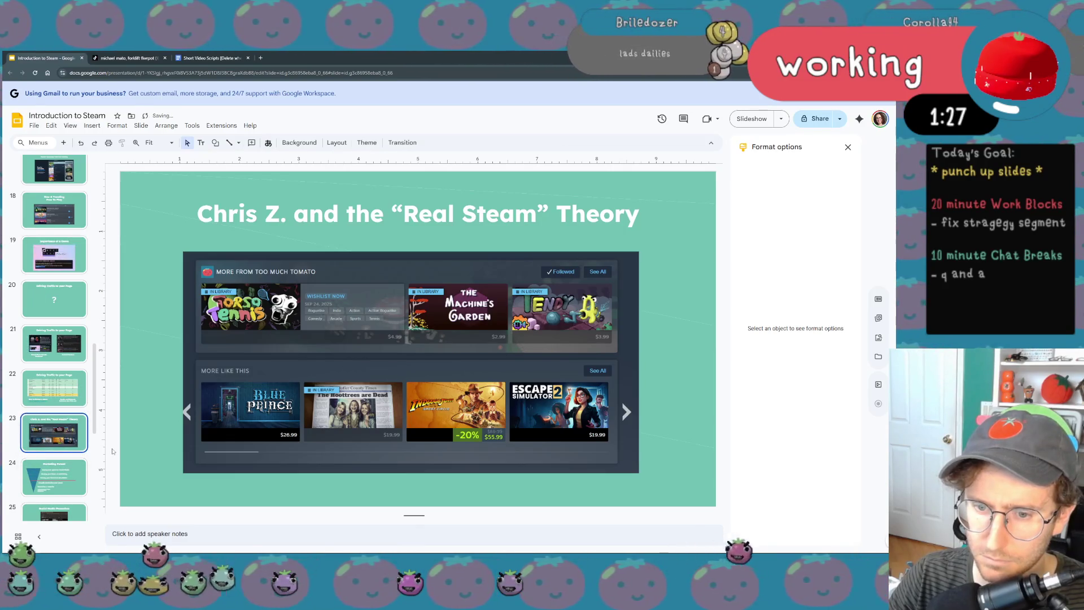
{"action": "scroll", "coordinate": [84, 423], "scroll_direction": "down", "scroll_amount": 3}
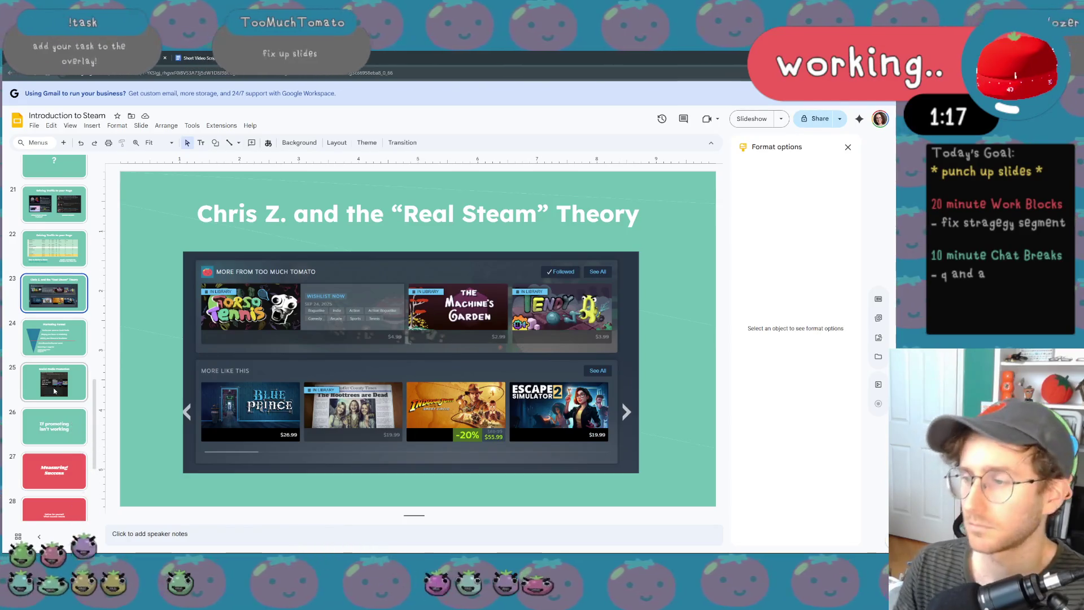
{"action": "scroll", "coordinate": [55, 390], "scroll_direction": "down", "scroll_amount": 2}
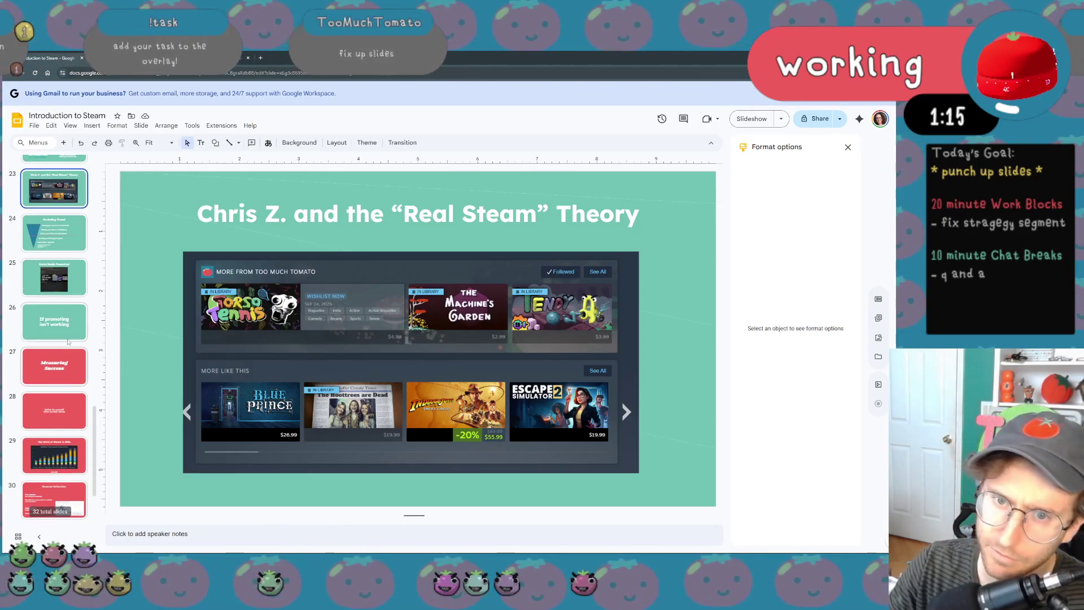
{"action": "scroll", "coordinate": [67, 342], "scroll_direction": "up", "scroll_amount": 3}
{"action": "scroll", "coordinate": [69, 342], "scroll_direction": "up", "scroll_amount": 3}
{"action": "scroll", "coordinate": [67, 342], "scroll_direction": "up", "scroll_amount": 3}
{"action": "scroll", "coordinate": [68, 342], "scroll_direction": "up", "scroll_amount": 3}
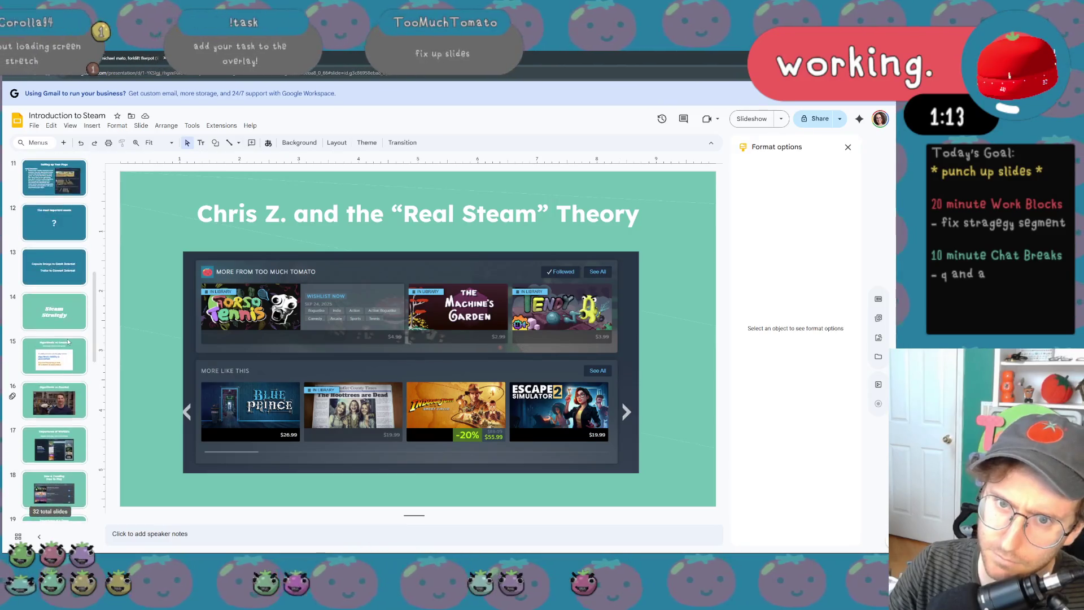
{"action": "scroll", "coordinate": [67, 342], "scroll_direction": "up", "scroll_amount": 1}
- Step through the slides around Steam Strategy to check the new order up to Importance of Wishlists
{"action": "left_click", "coordinate": [78, 315]}
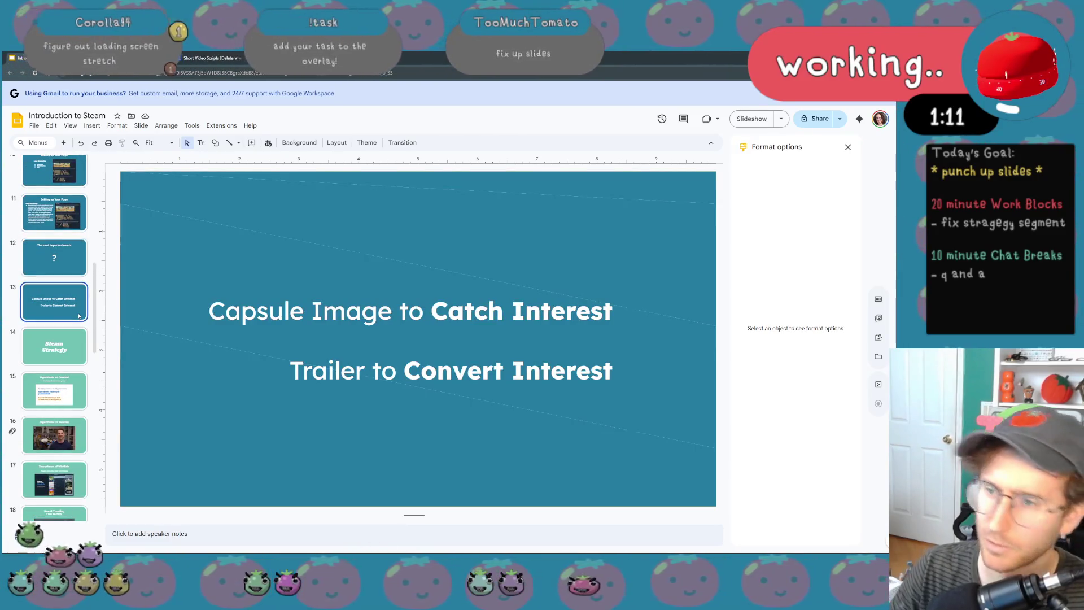
{"action": "key", "text": "Down"}
{"action": "key", "text": "Down"}
{"action": "key", "text": "Up"}
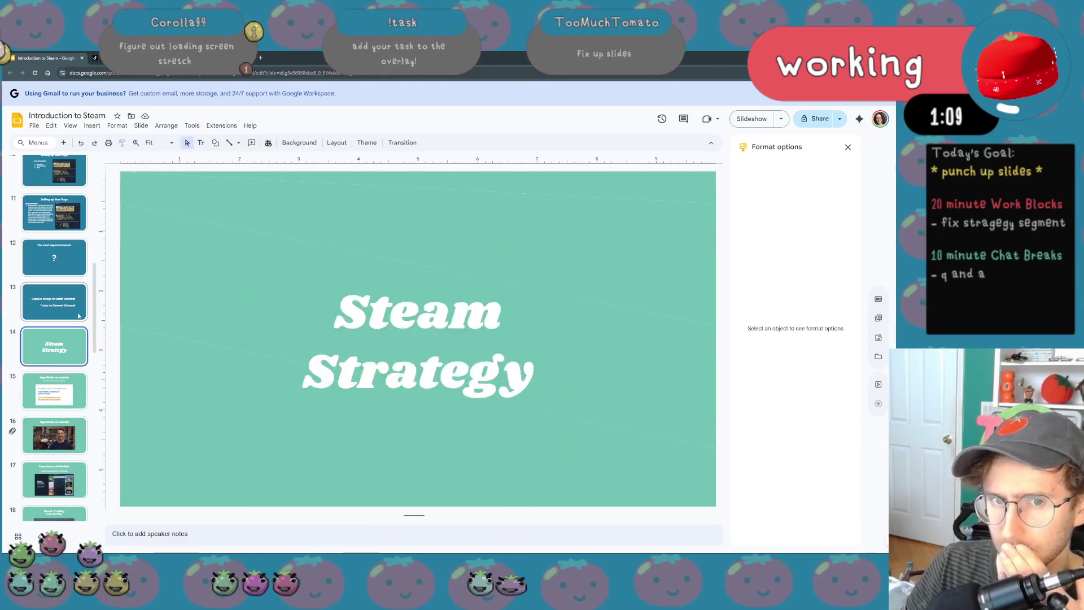
{"action": "key", "text": "Up"}
{"action": "key", "text": "Up"}
{"action": "key", "text": "Up"}
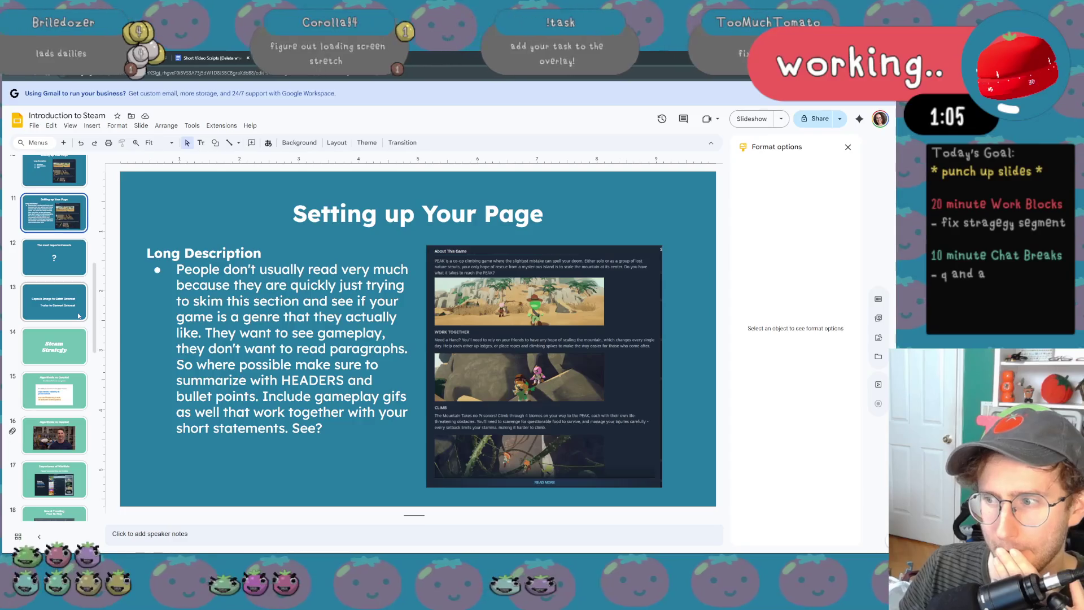
{"action": "key", "text": "Down"}
{"action": "key", "text": "Down"}
{"action": "key", "text": "Down"}
{"action": "key", "text": "Down"}
{"action": "key", "text": "Down"}
{"action": "key", "text": "Down"}
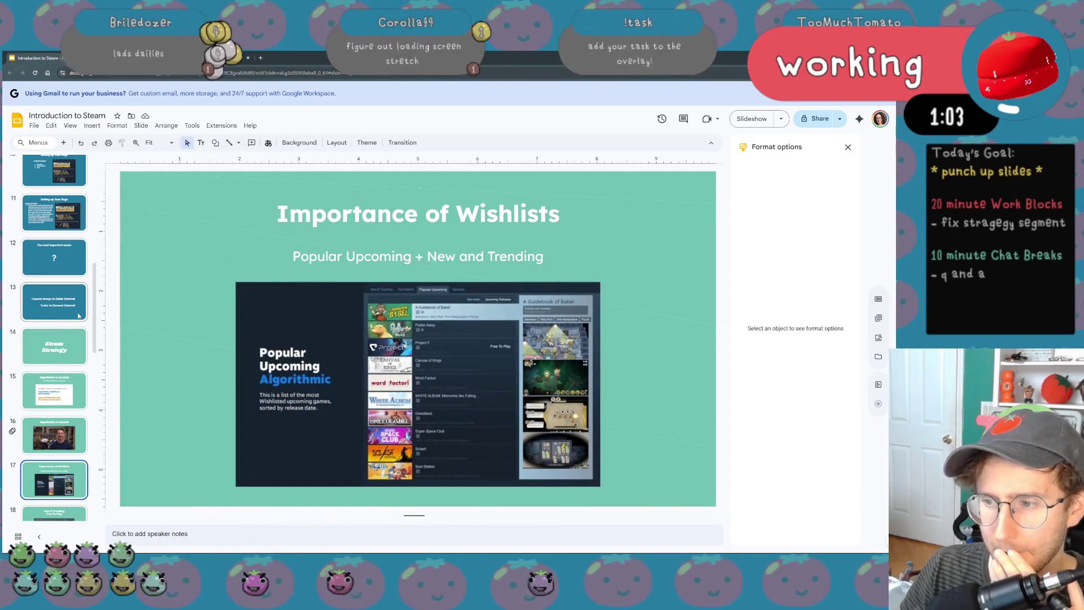
{"action": "key", "text": "Down"}
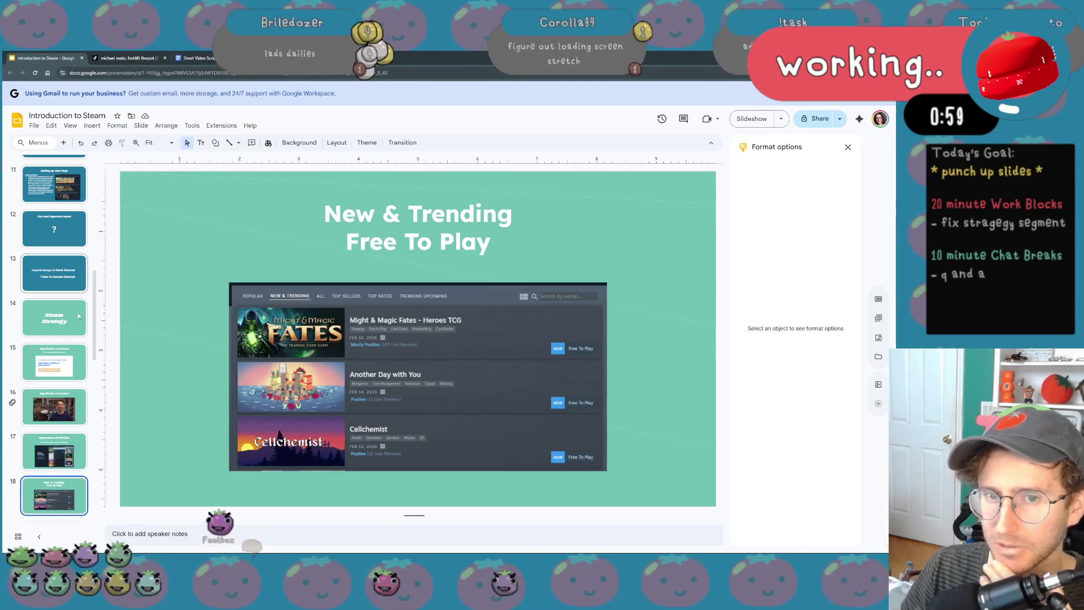
- Lower the music volume and switch to the YouTube Short about SCOPE
{"action": "key", "text": "XF86AudioLowerVolume"}
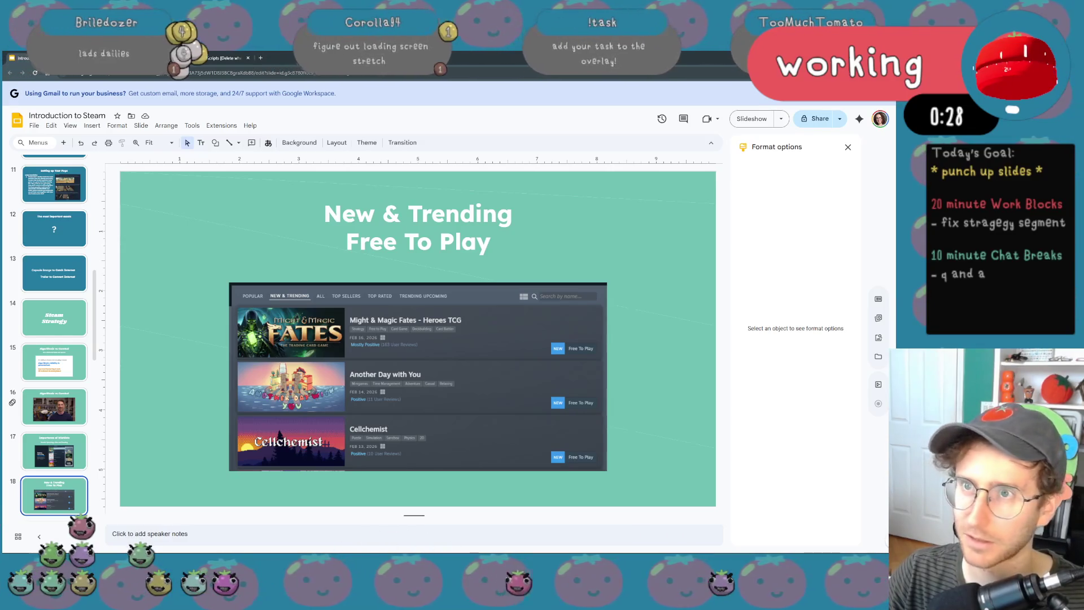
{"action": "key", "text": "ctrl+Tab"}
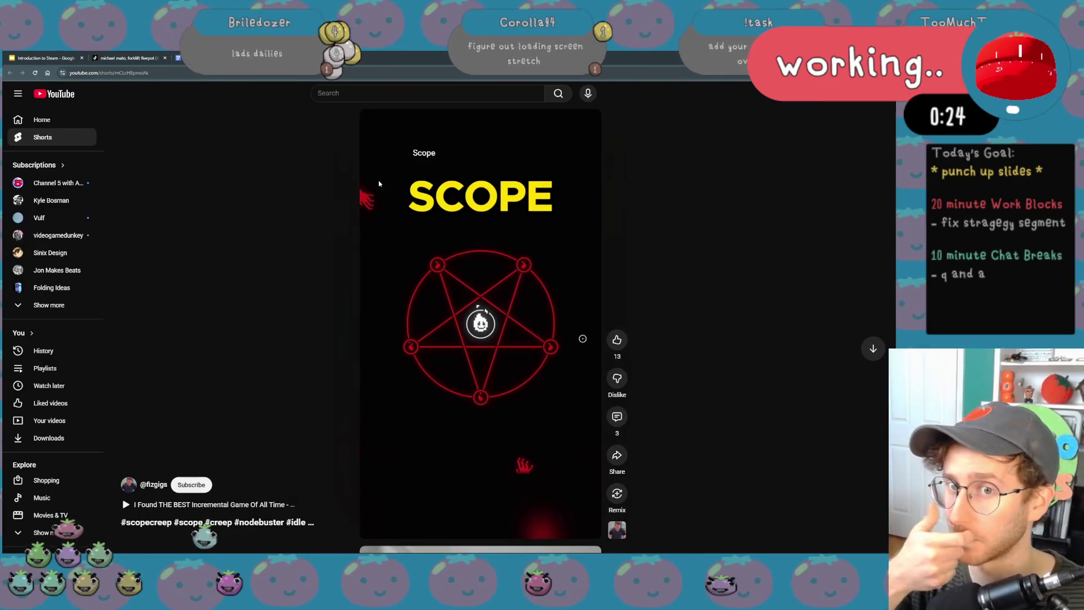
- Resize the browser window out of full screen and lower the playback volume
{"action": "left_click_drag", "start_coordinate": [514, 56], "coordinate": [170, 88]}
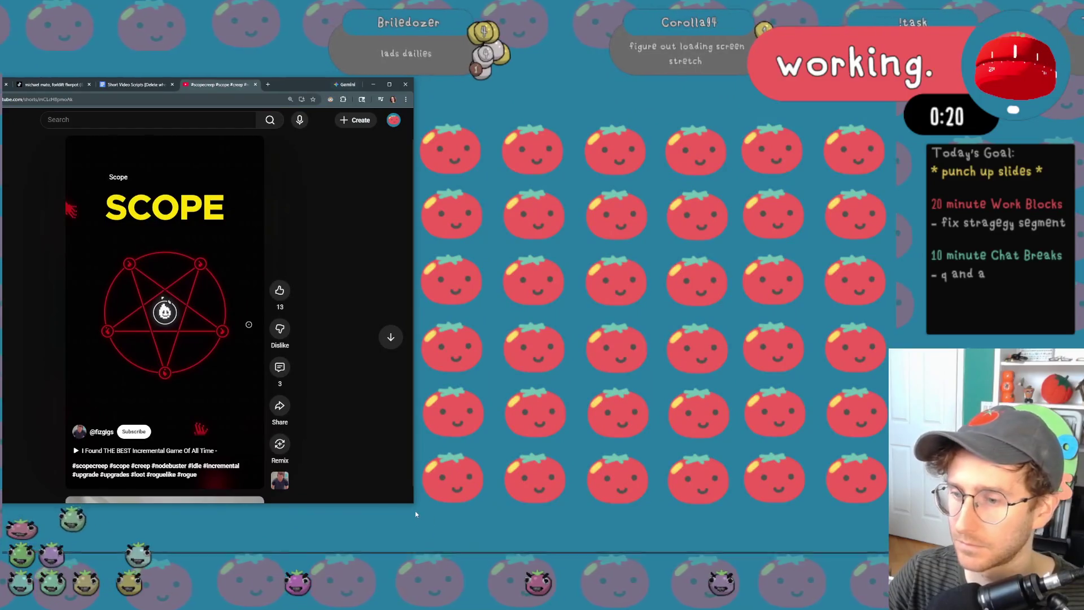
{"action": "left_click_drag", "start_coordinate": [415, 515], "coordinate": [465, 548]}
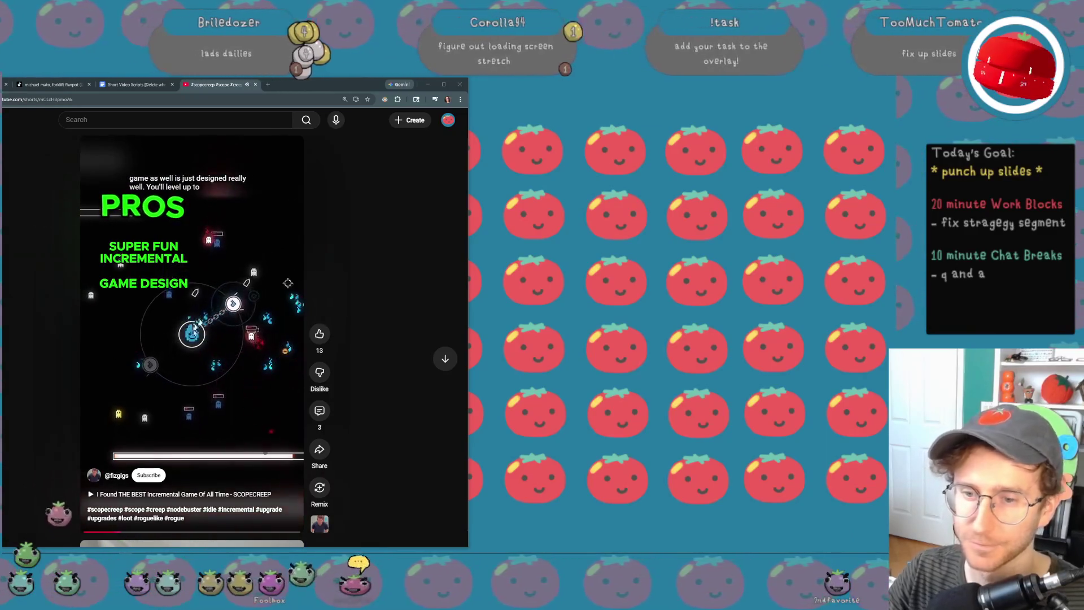
{"action": "key", "text": "XF86AudioLowerVolume"}
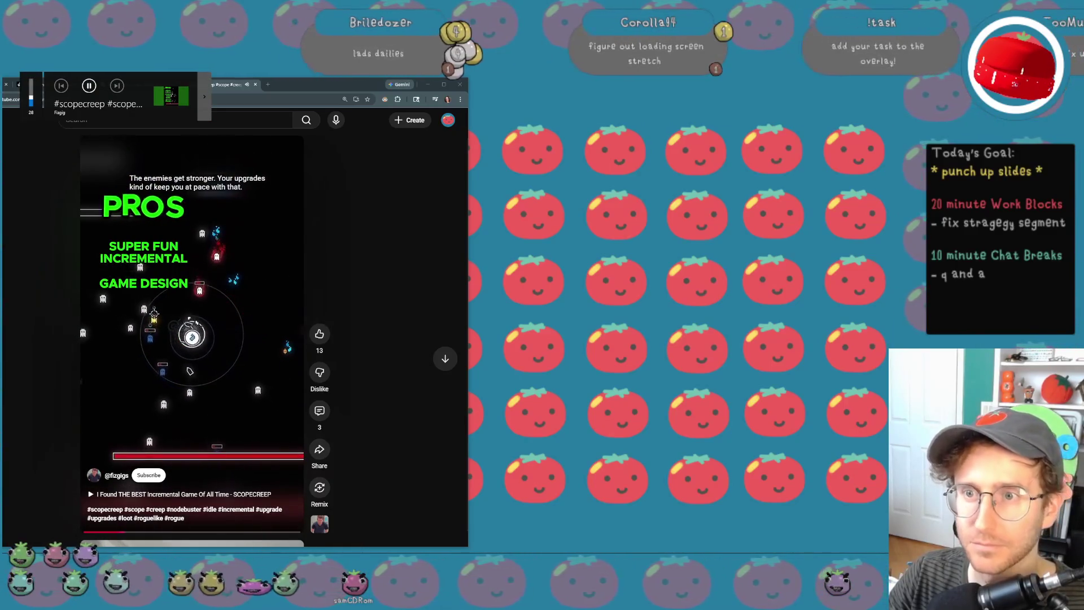
{"action": "key", "text": "XF86AudioLowerVolume"}
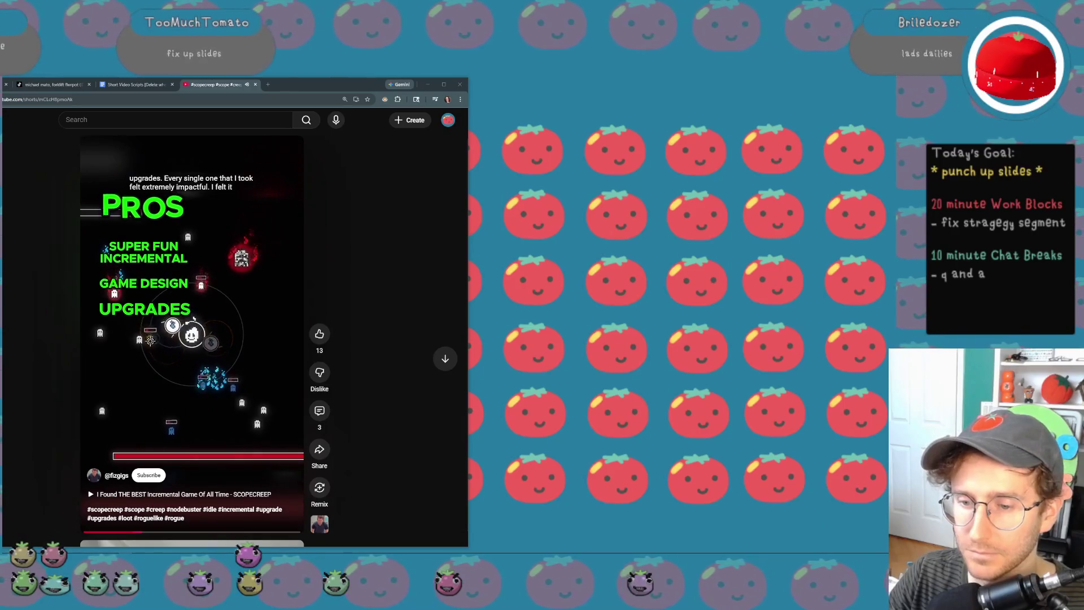
- Pause the Short and open the full SCOPECREEP video in a new tab, switching to it
{"action": "left_click", "coordinate": [156, 364]}
{"action": "key", "text": "space"}
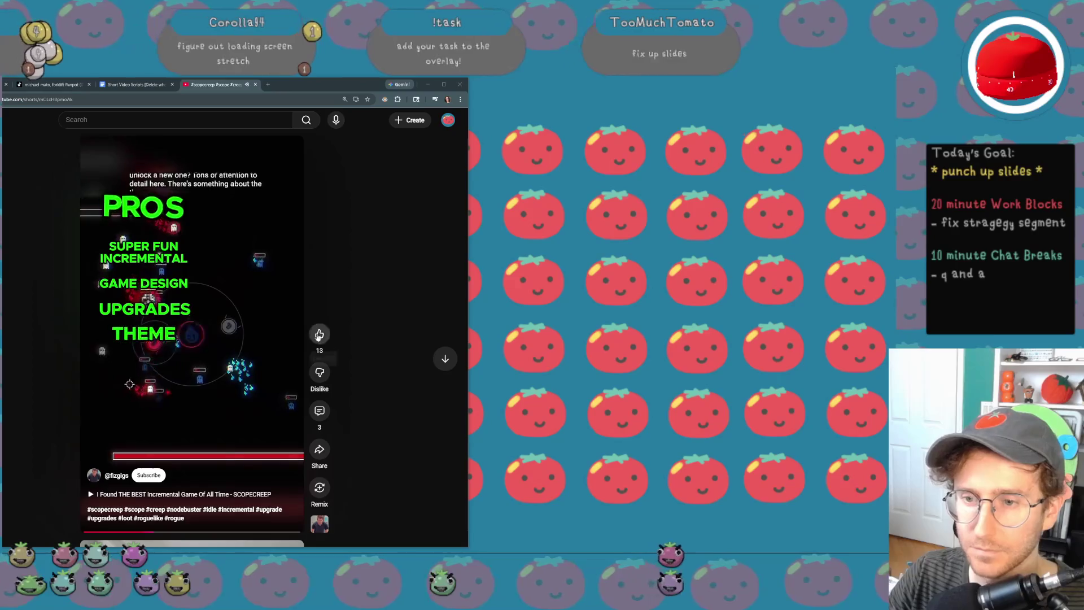
{"action": "left_click", "coordinate": [251, 342]}
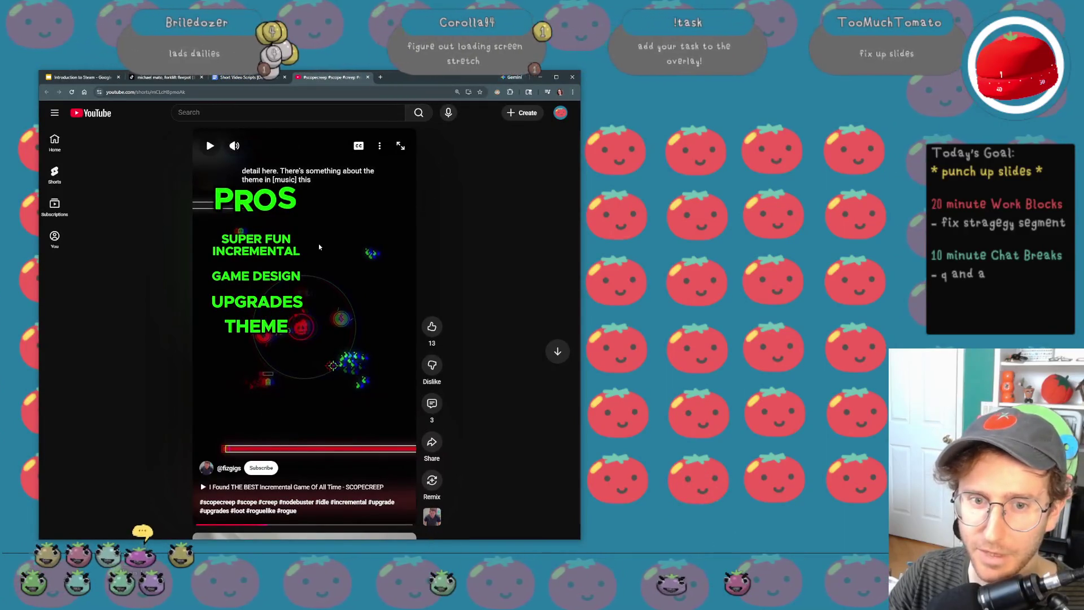
{"action": "middle_click", "coordinate": [254, 487]}
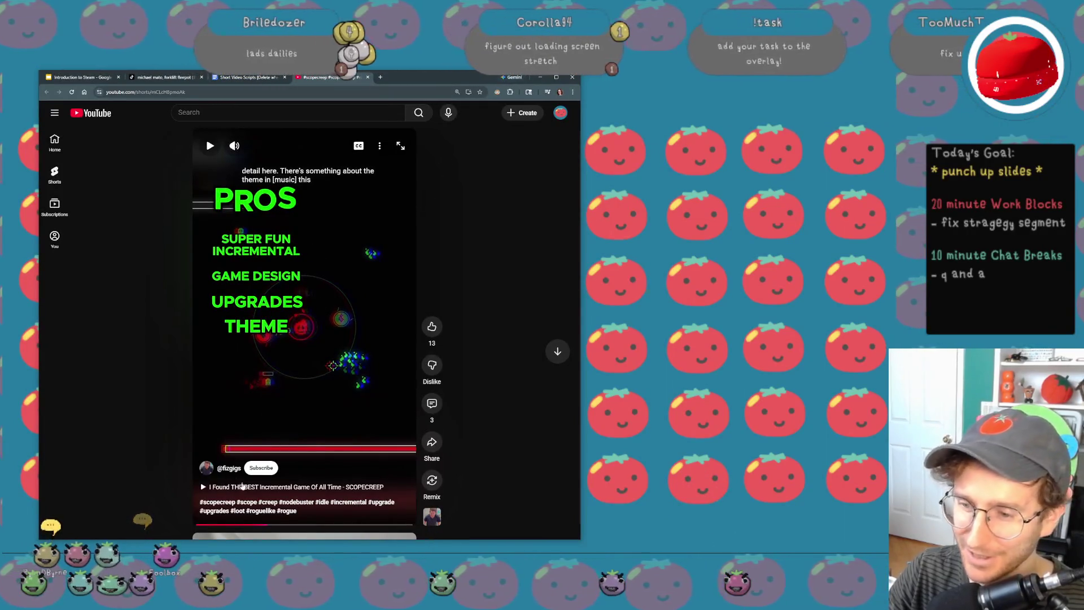
{"action": "left_click", "coordinate": [398, 78]}
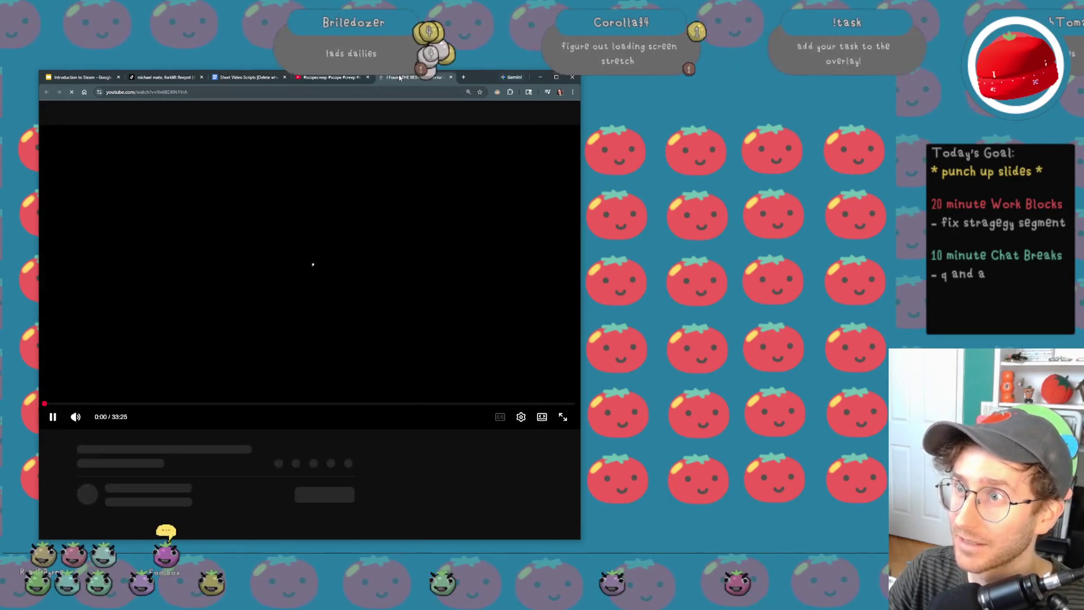
- Pause the full video and go back to play the SCOPECREEP Short at a lower volume
{"action": "left_click", "coordinate": [53, 417]}
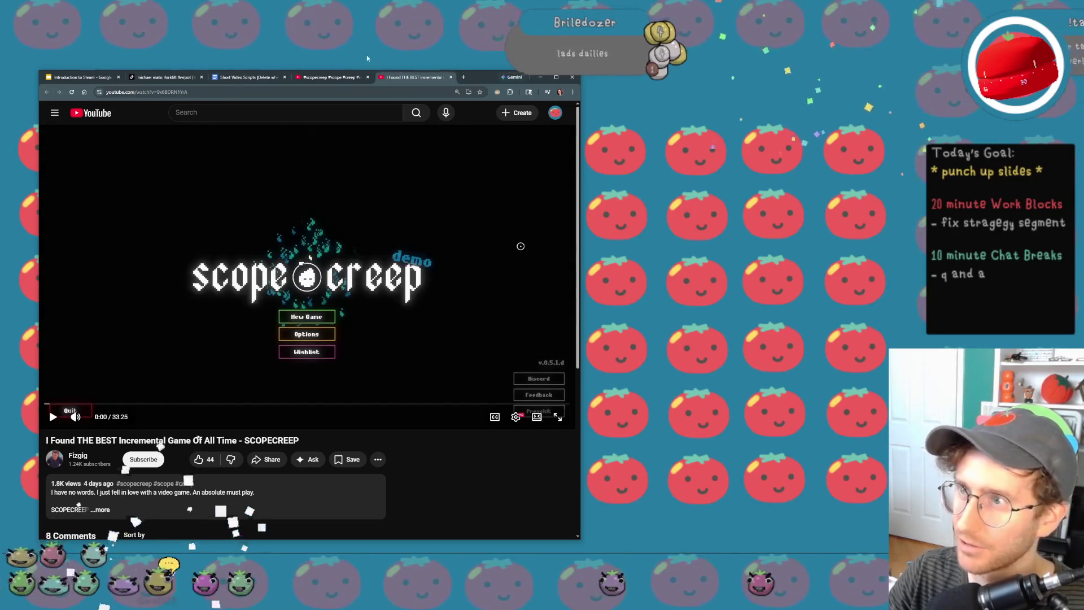
{"action": "left_click", "coordinate": [339, 78]}
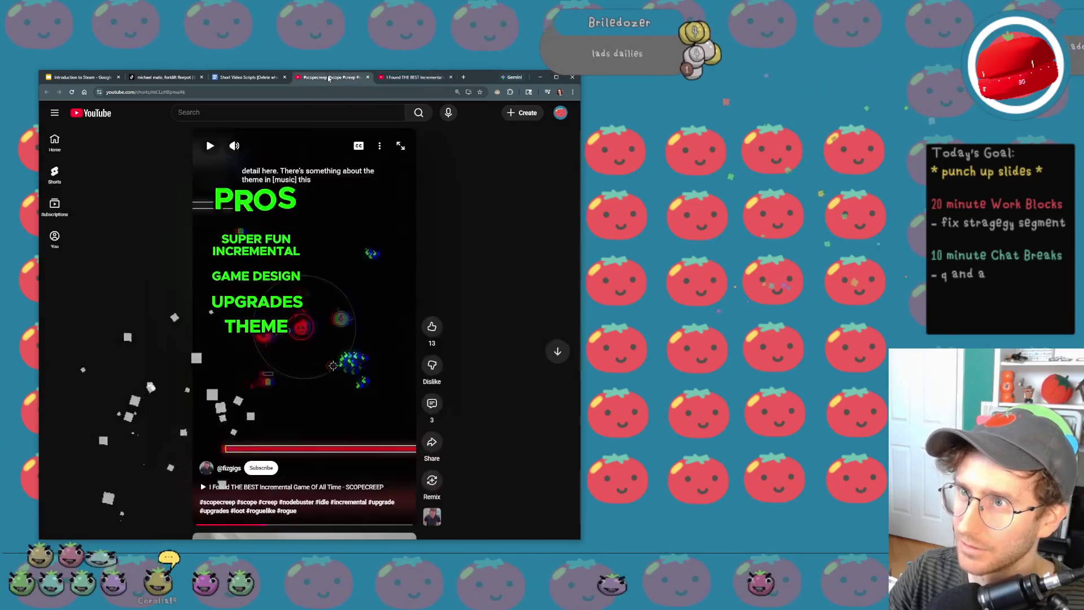
{"action": "left_click", "coordinate": [312, 326]}
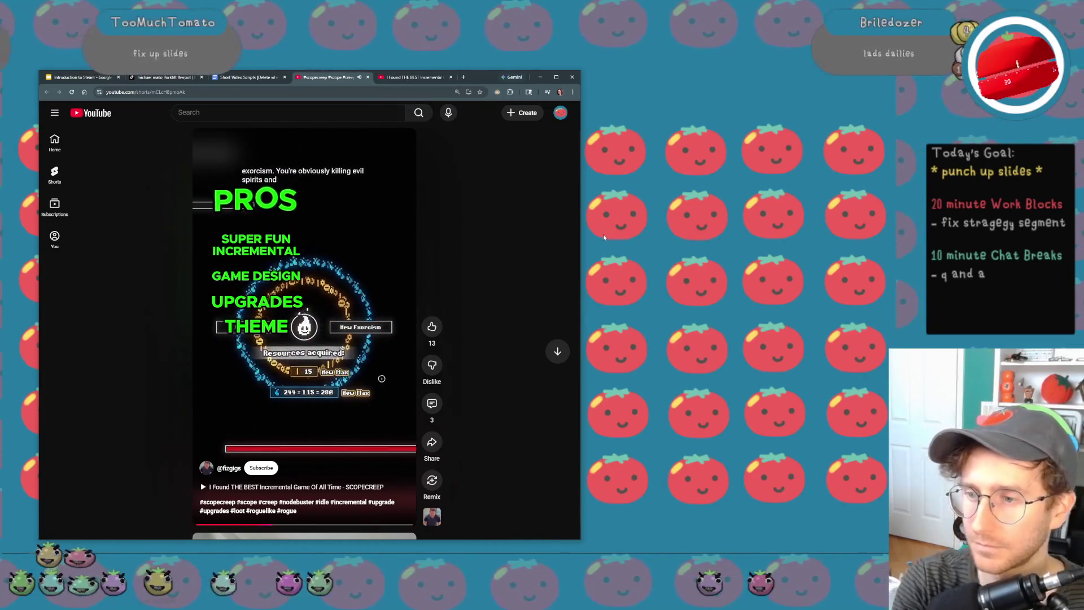
{"action": "key", "text": "XF86AudioLowerVolume"}
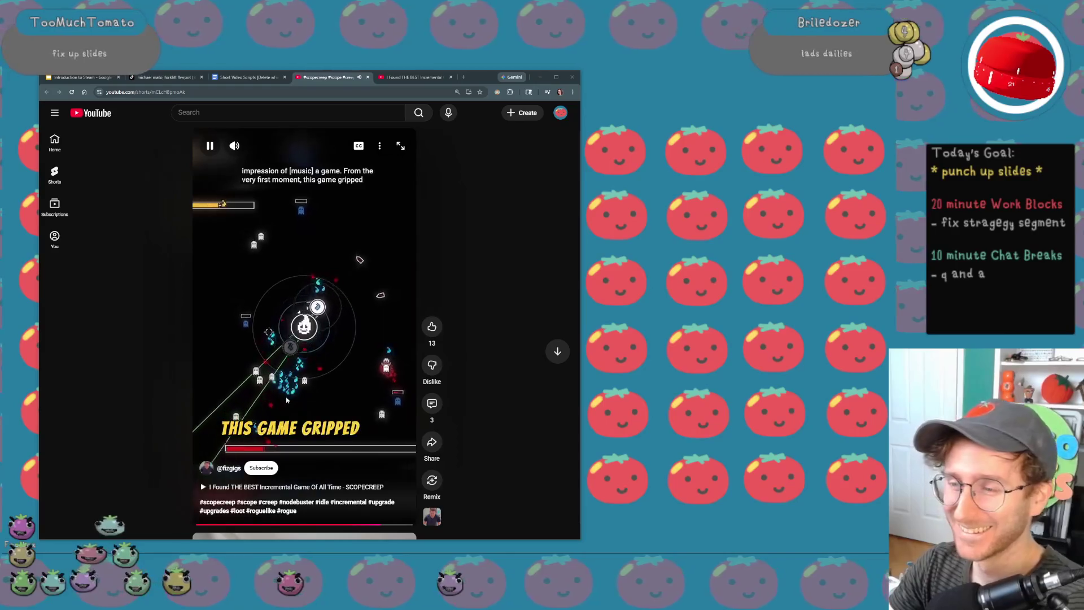
- Pause the Short and close its tab
{"action": "key", "text": "XF86AudioPlay"}
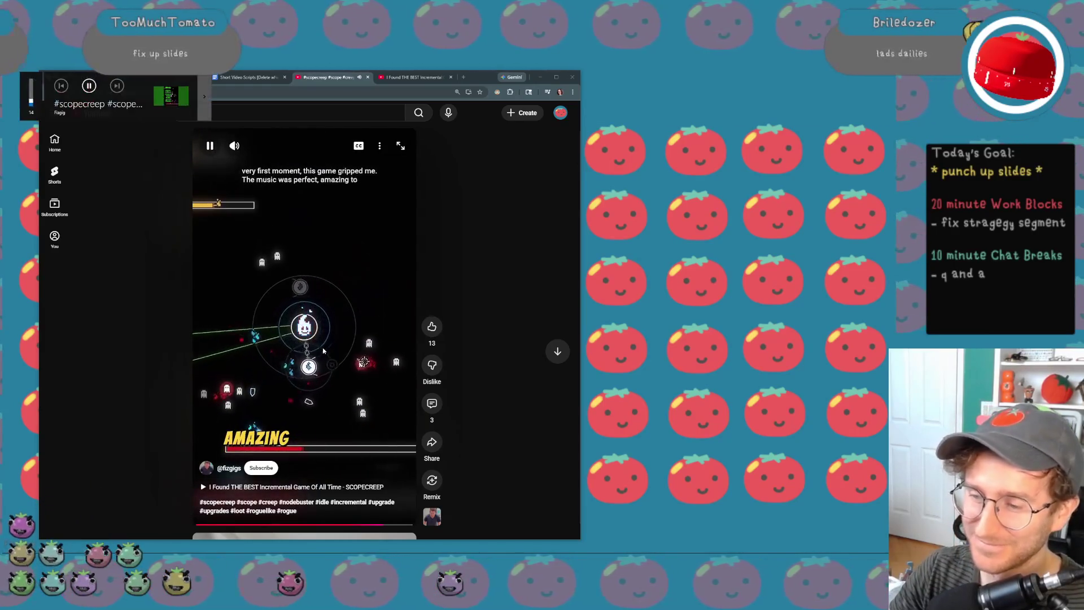
{"action": "middle_click", "coordinate": [335, 77]}
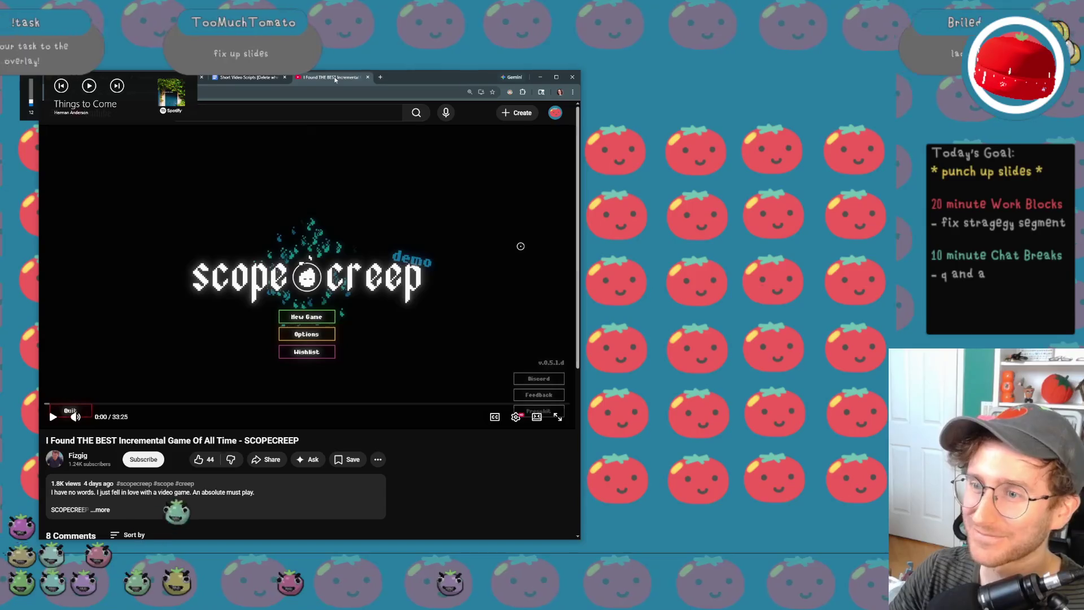
- Close the full SCOPECREEP video, return to the Introduction to Steam deck and start the background music
{"action": "middle_click", "coordinate": [335, 77]}
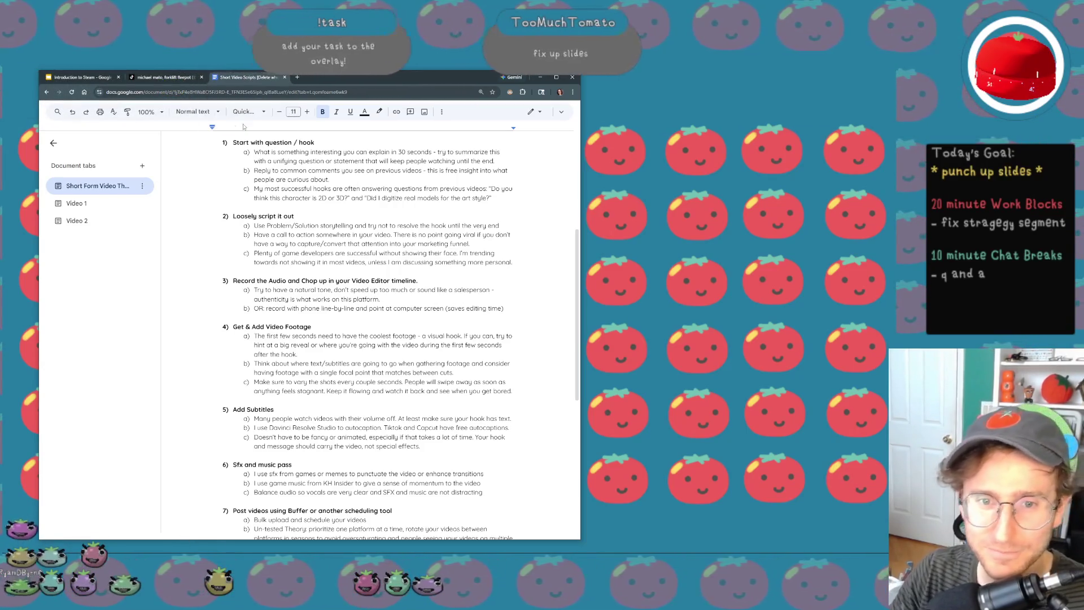
{"action": "left_click", "coordinate": [156, 77]}
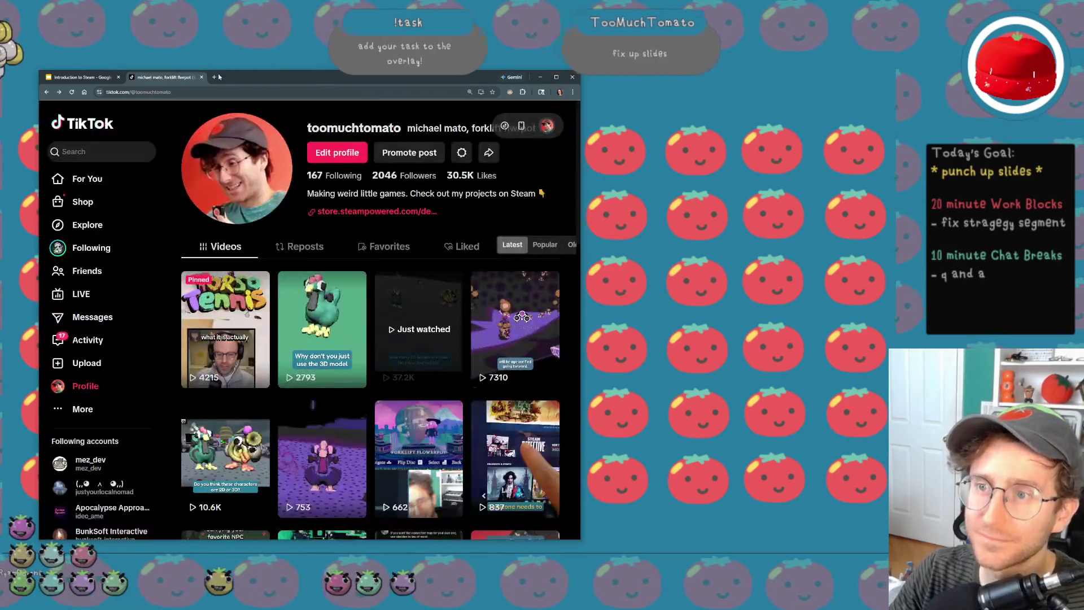
{"action": "left_click", "coordinate": [80, 77]}
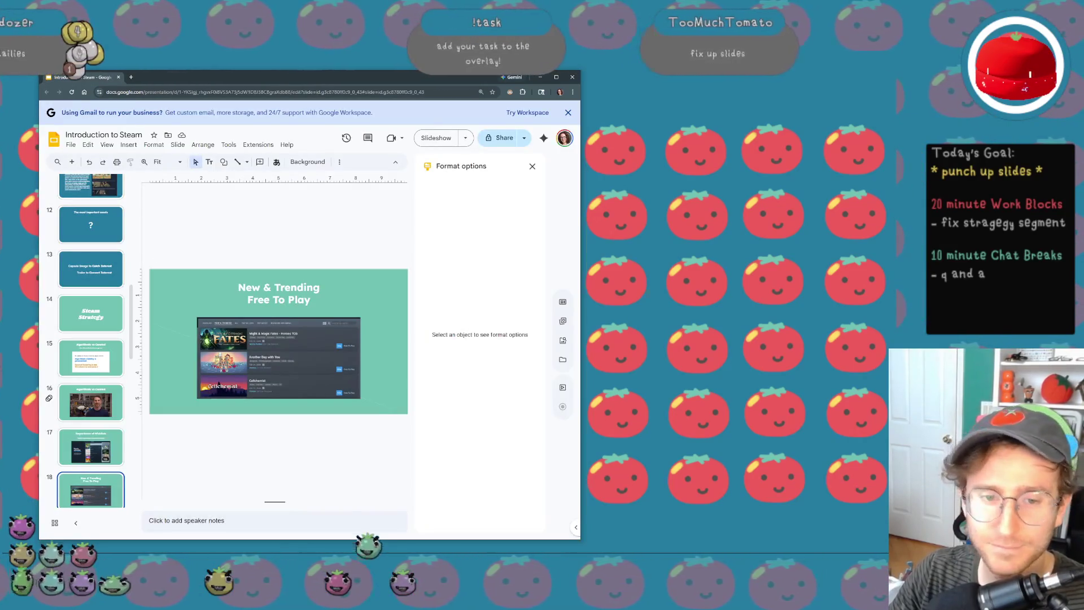
{"action": "key", "text": "XF86AudioPlay"}
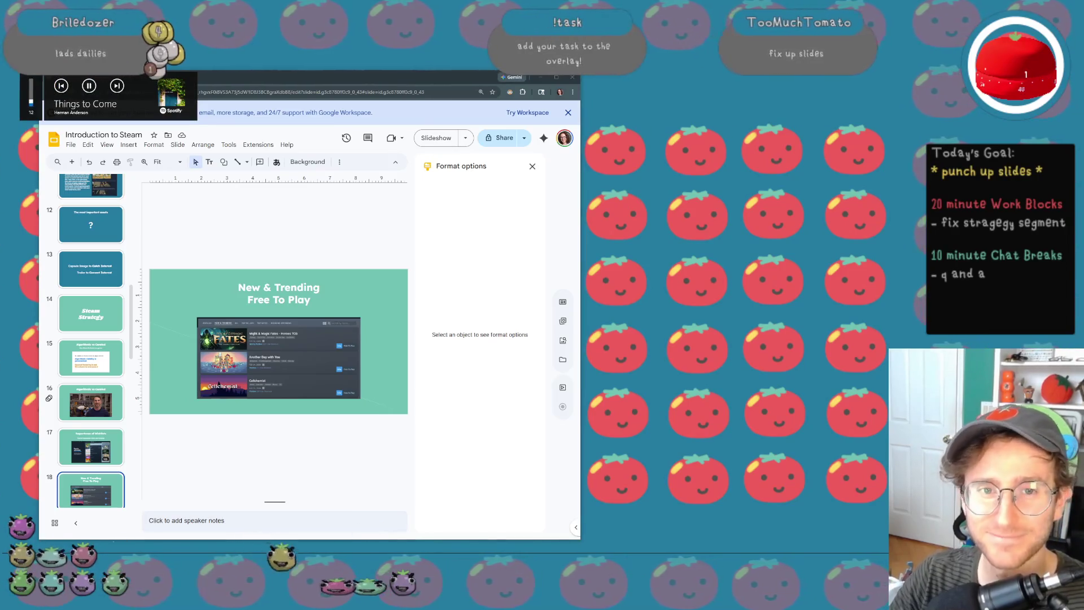
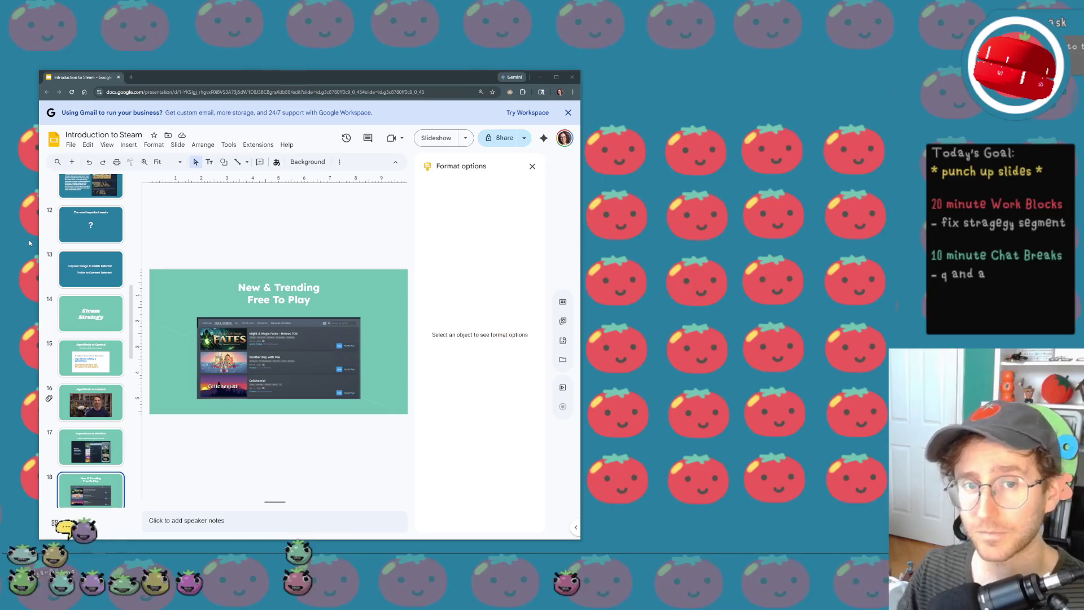
- Maximize the browser window and land back on the New & Trending Free To Play slide
{"action": "left_click", "coordinate": [557, 77]}
{"action": "key", "text": "Up"}
{"action": "key", "text": "Down"}
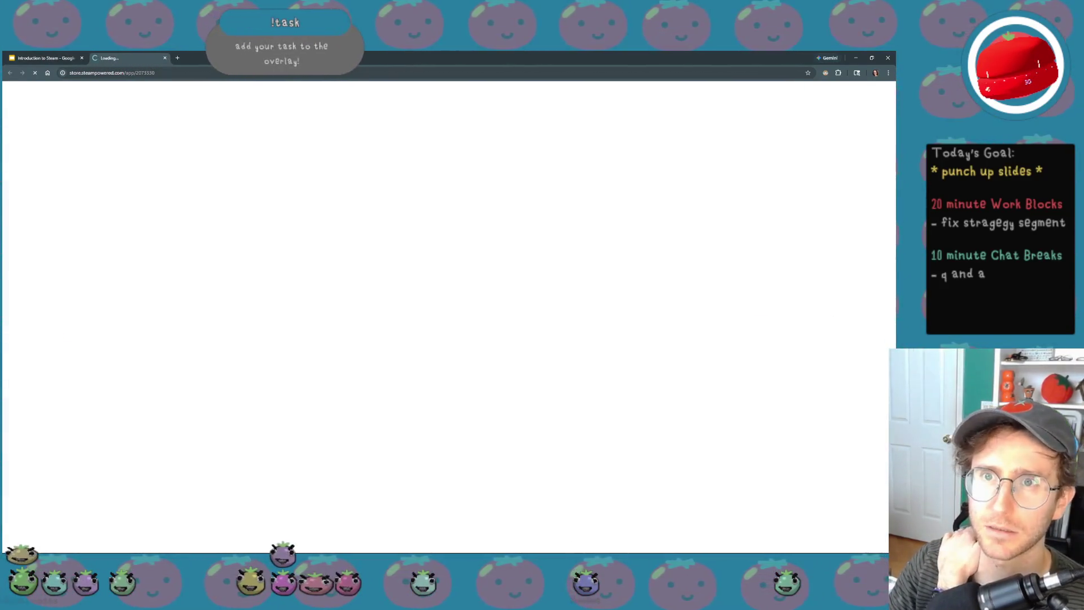
{"action": "scroll", "coordinate": [252, 298], "scroll_direction": "down", "scroll_amount": 5}
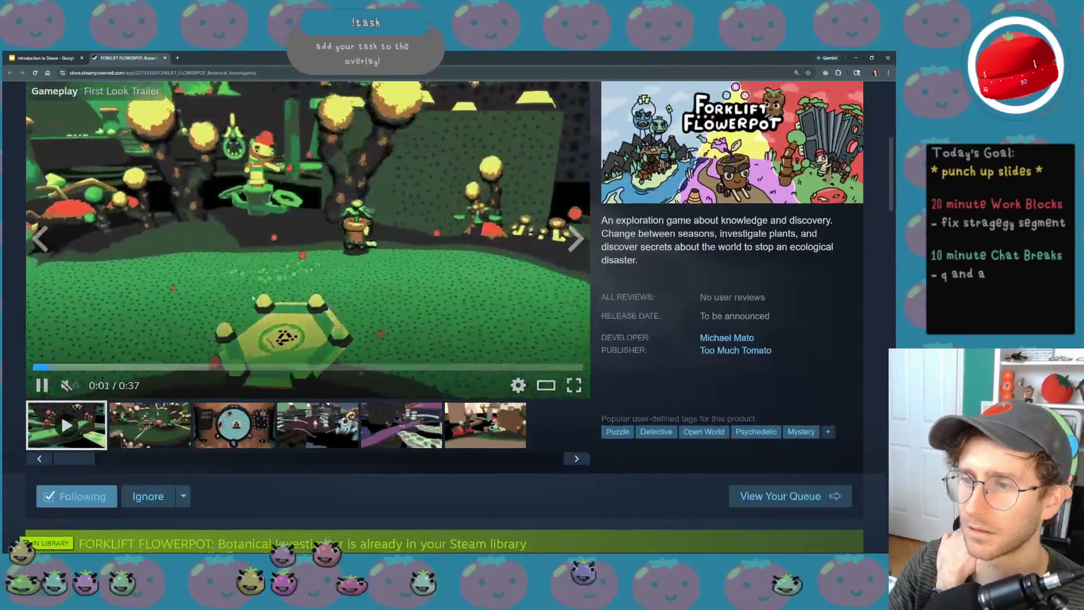
{"action": "scroll", "coordinate": [253, 298], "scroll_direction": "up", "scroll_amount": 1}
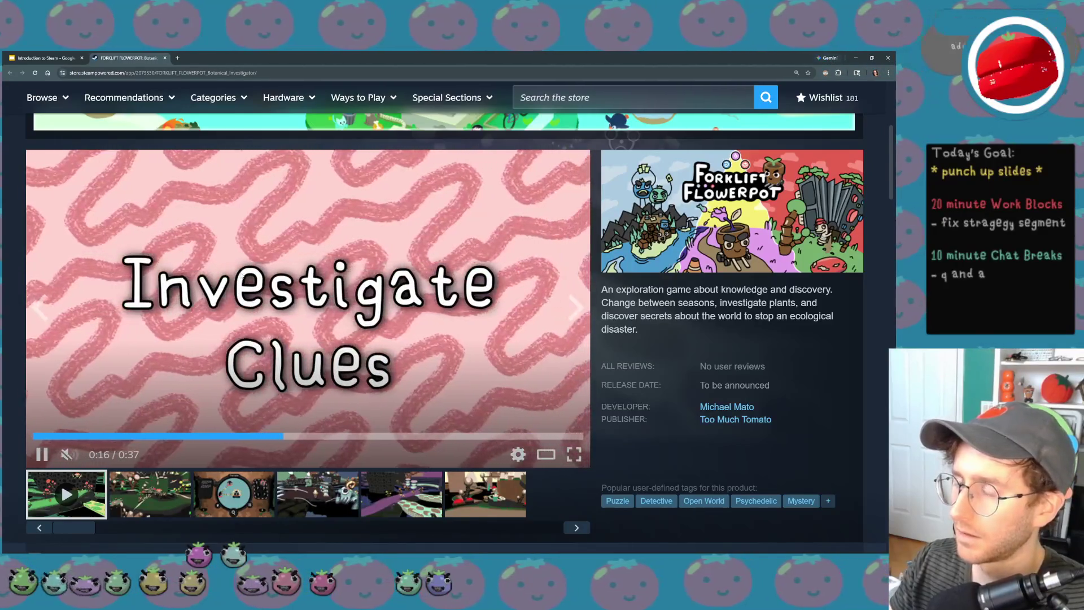
- Toggle the Forklift Flowerpot trailer and background music playback, then return to the deck
{"action": "left_click", "coordinate": [361, 331]}
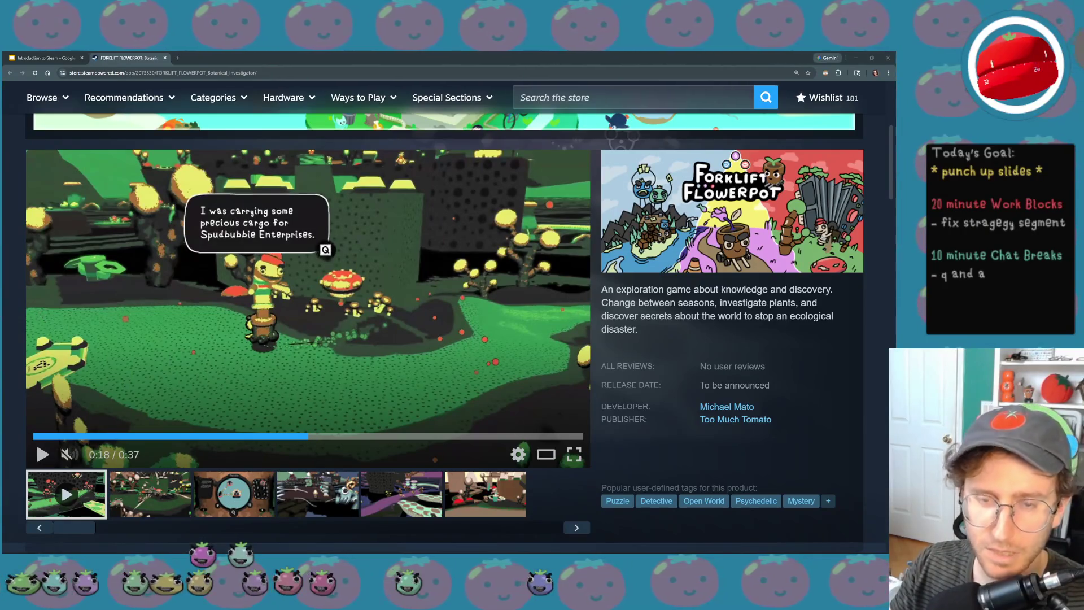
{"action": "key", "text": "XF86AudioPlay"}
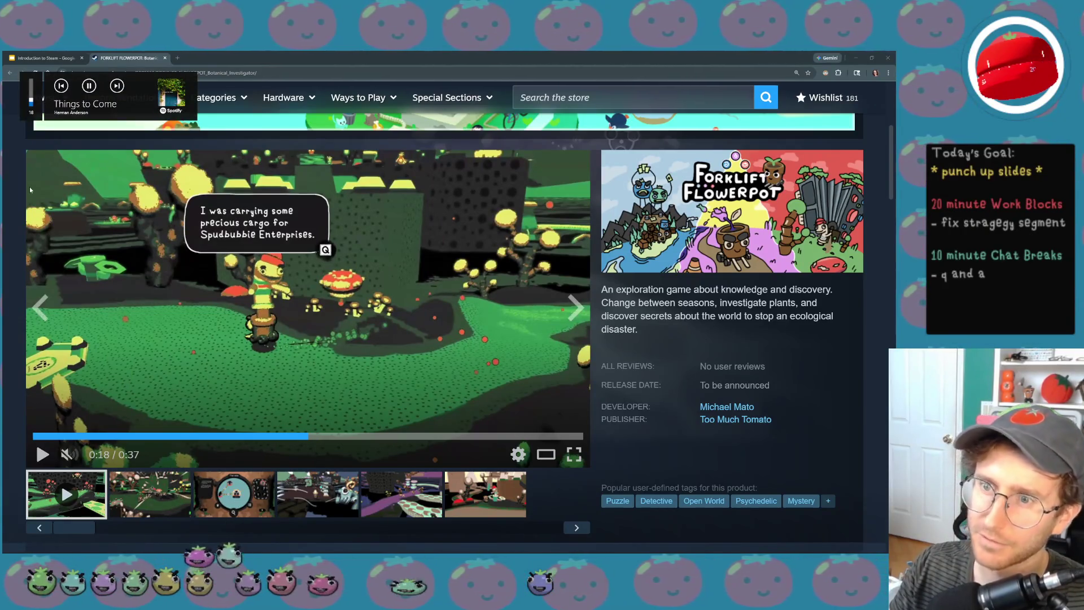
{"action": "left_click", "coordinate": [317, 338]}
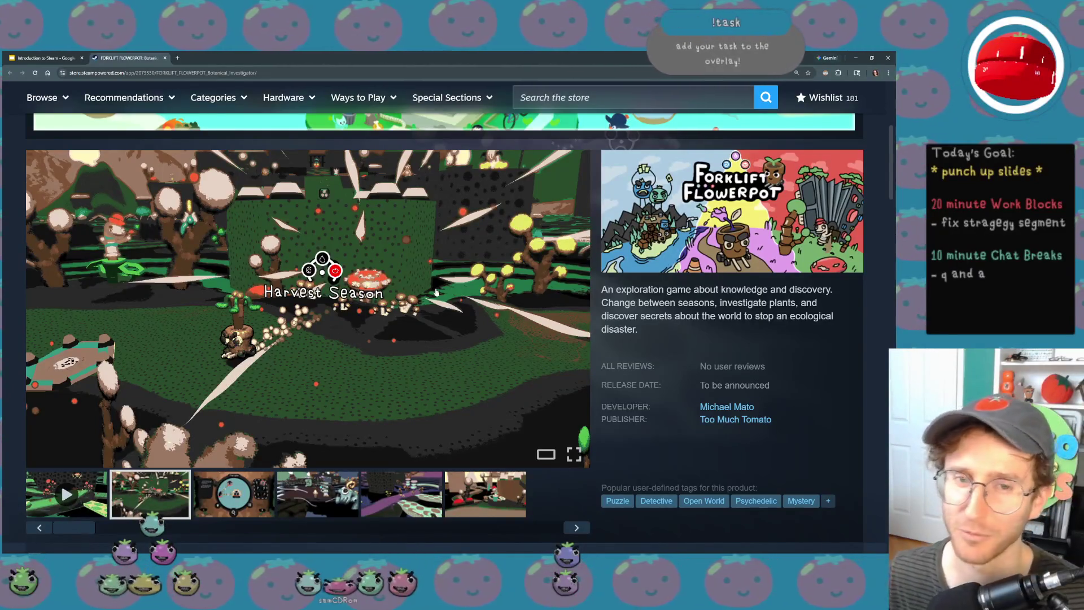
{"action": "left_click", "coordinate": [78, 57]}
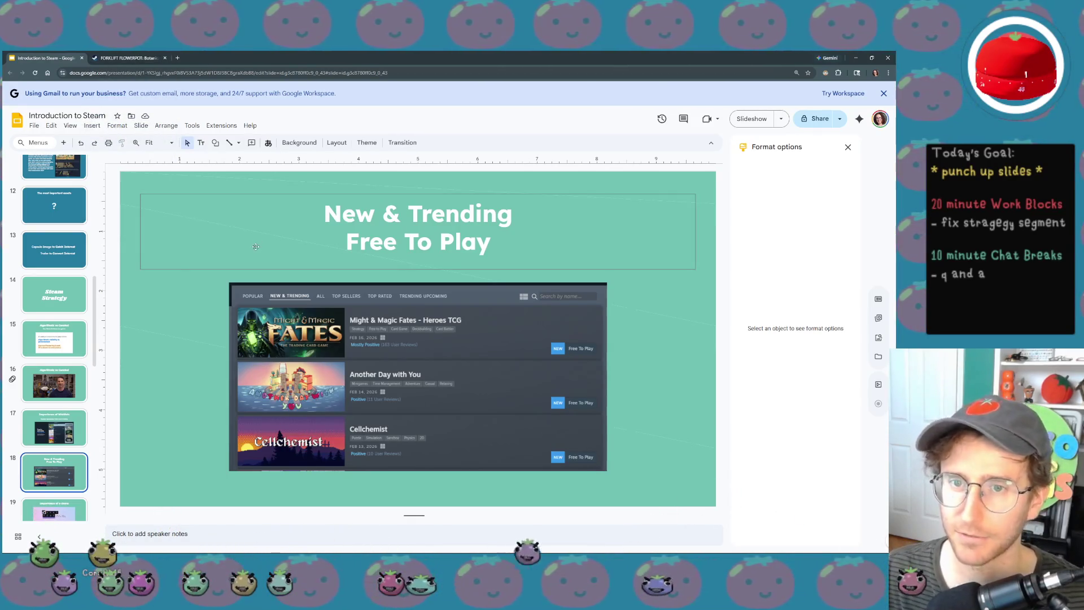
{"action": "scroll", "coordinate": [53, 472], "scroll_direction": "up", "scroll_amount": 1}
{"action": "scroll", "coordinate": [53, 466], "scroll_direction": "up", "scroll_amount": 2}
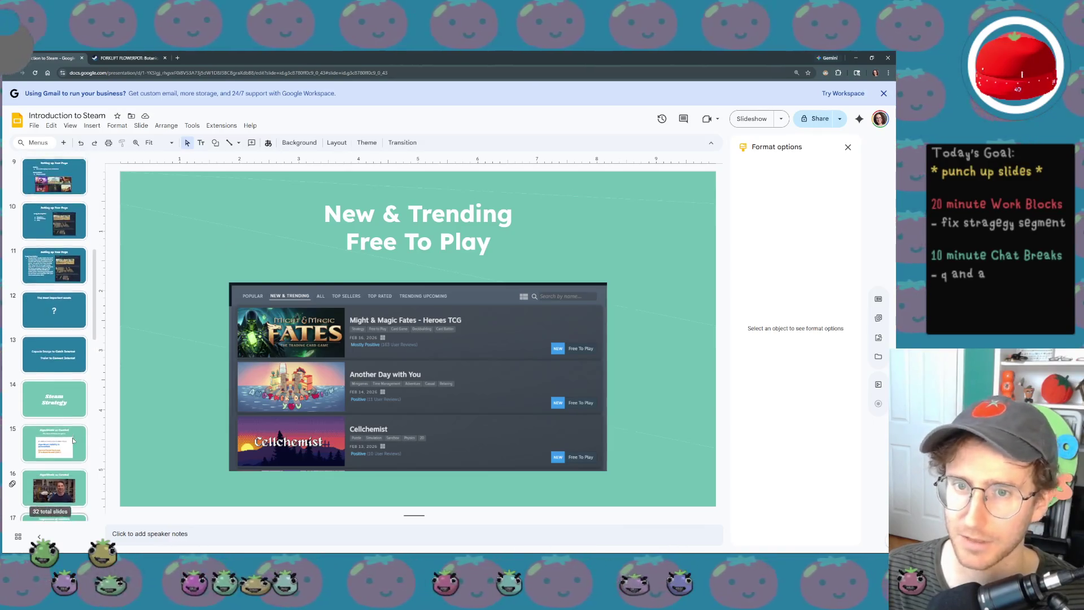
{"action": "scroll", "coordinate": [60, 457], "scroll_direction": "up", "scroll_amount": 3}
{"action": "scroll", "coordinate": [74, 441], "scroll_direction": "up", "scroll_amount": 2}
{"action": "scroll", "coordinate": [75, 440], "scroll_direction": "down", "scroll_amount": 10}
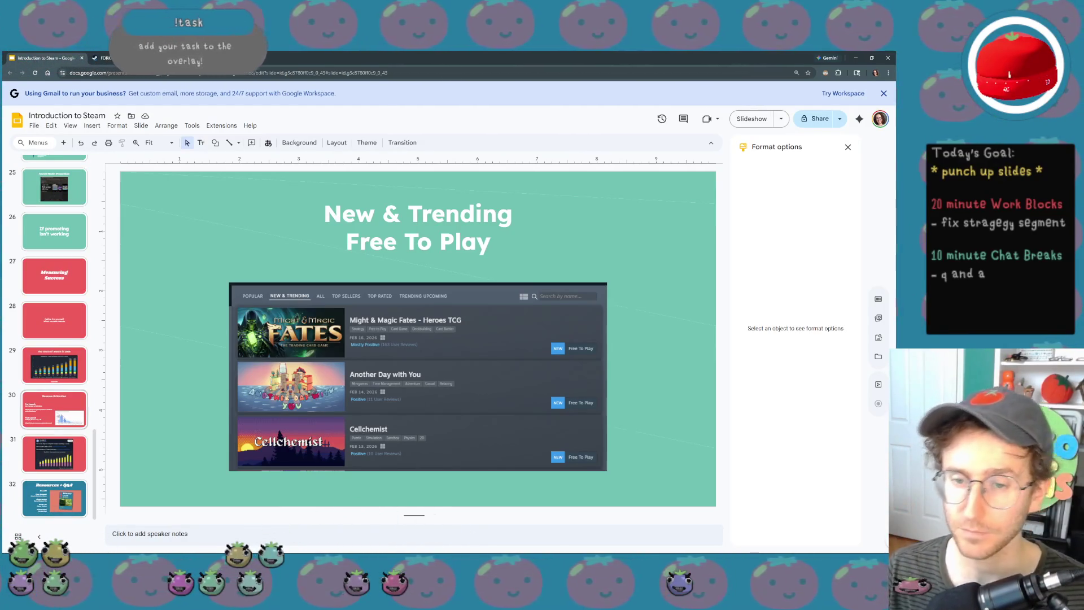
{"action": "scroll", "coordinate": [74, 440], "scroll_direction": "up", "scroll_amount": 3}
{"action": "scroll", "coordinate": [71, 418], "scroll_direction": "up", "scroll_amount": 2}
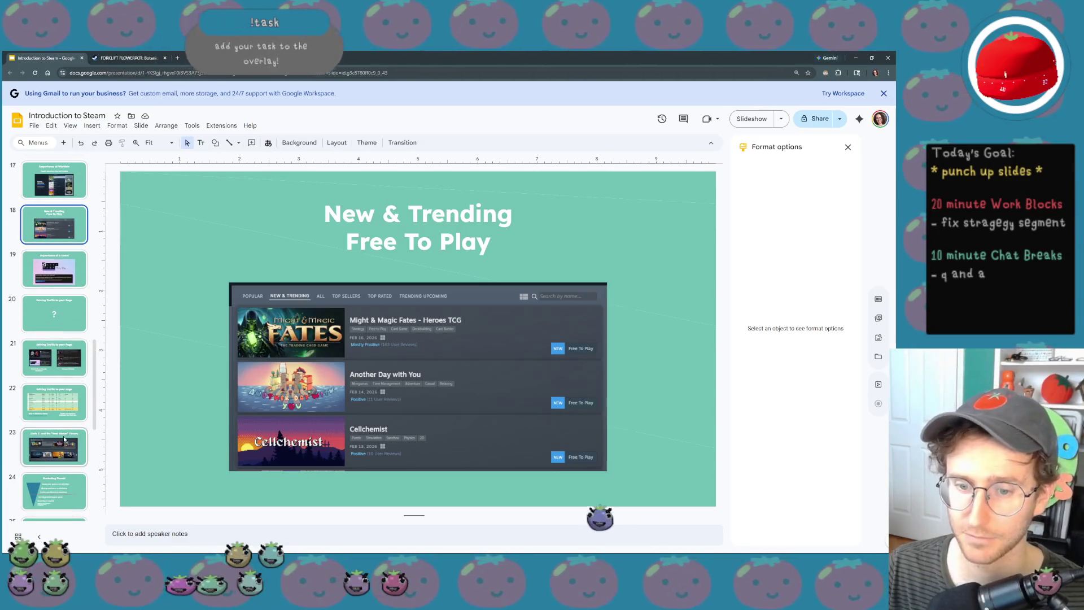
{"action": "scroll", "coordinate": [70, 356], "scroll_direction": "up", "scroll_amount": 2}
{"action": "scroll", "coordinate": [68, 330], "scroll_direction": "up", "scroll_amount": 2}
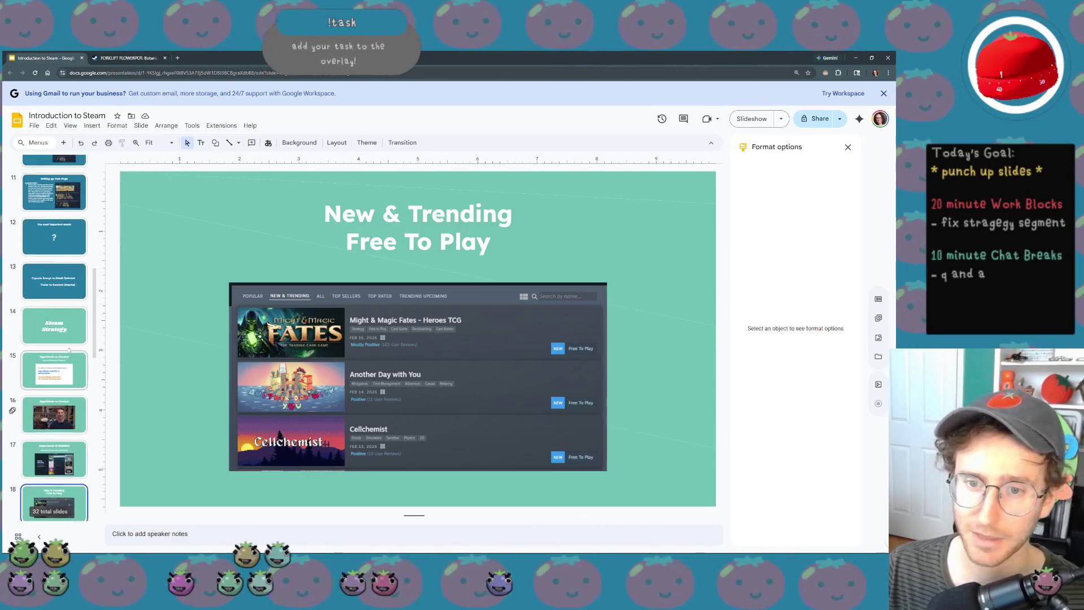
{"action": "scroll", "coordinate": [69, 355], "scroll_direction": "up", "scroll_amount": 2}
{"action": "scroll", "coordinate": [72, 381], "scroll_direction": "up", "scroll_amount": 2}
{"action": "scroll", "coordinate": [76, 408], "scroll_direction": "up", "scroll_amount": 2}
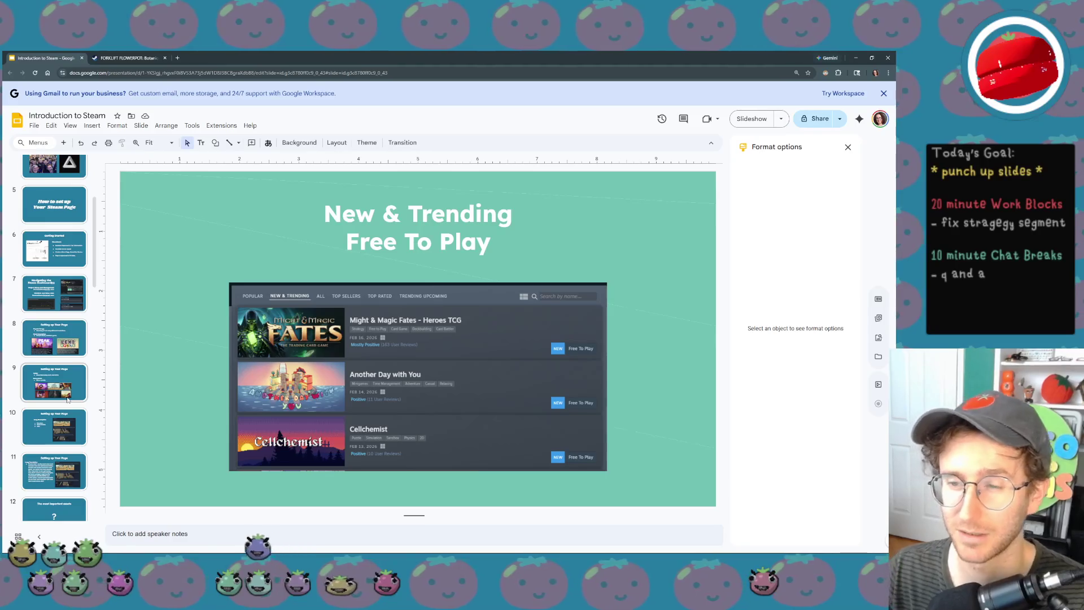
- Open a new blank Chrome tab beside the Slides deck
{"action": "left_click", "coordinate": [146, 291]}
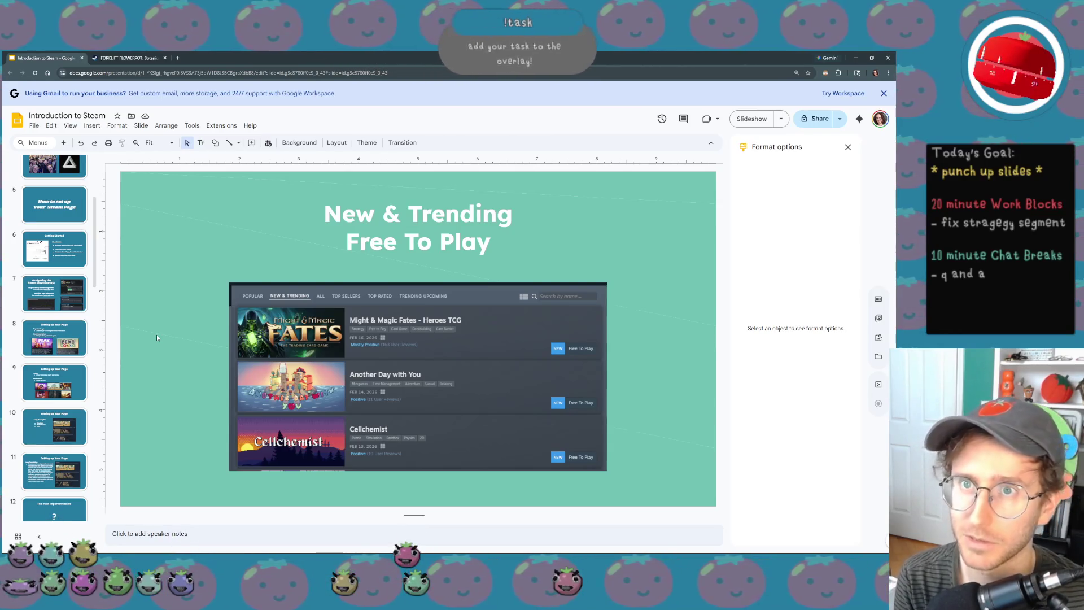
{"action": "left_click", "coordinate": [178, 58]}
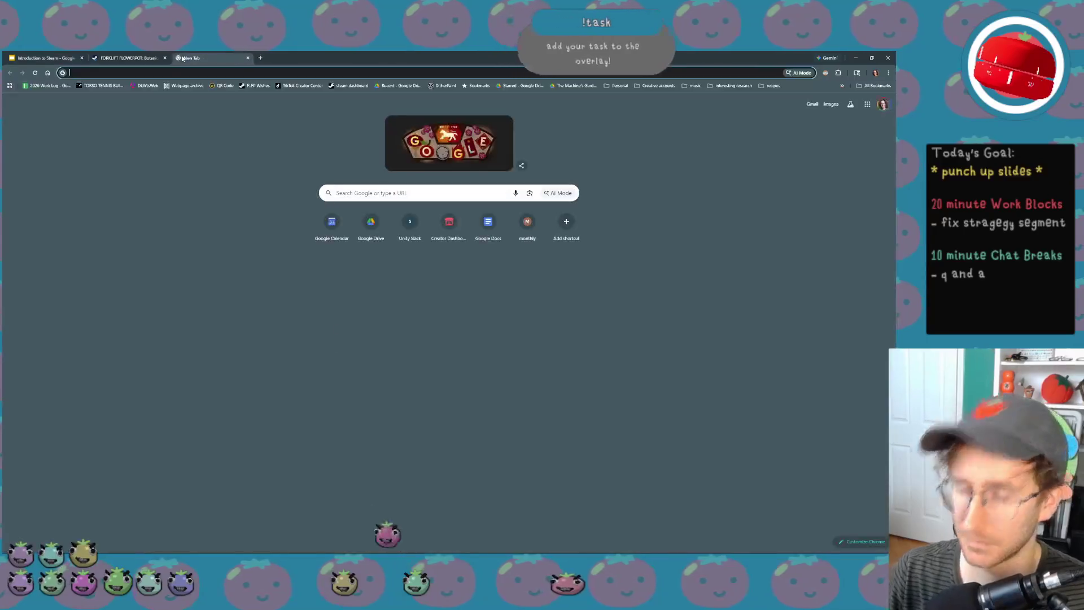
{"action": "type", "text": "bill"}
- Search for 'billibilli torso tennis' and open the Bilibili video result
{"action": "key", "text": "BackSpace"}
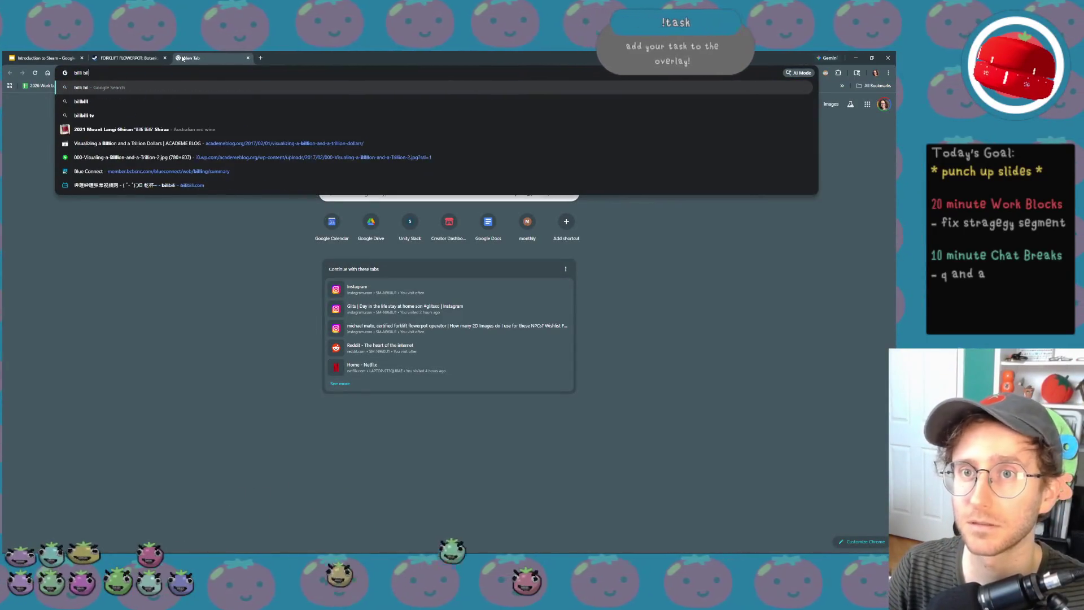
{"action": "type", "text": "i bili"}
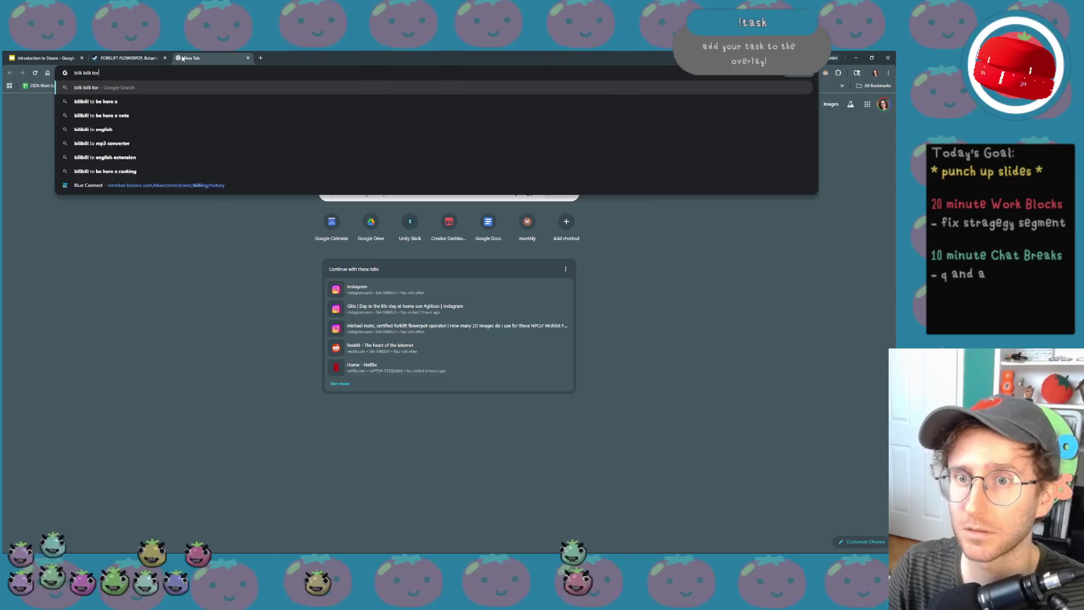
{"action": "type", "text": " torso tennis"}
{"action": "key", "text": "Return"}
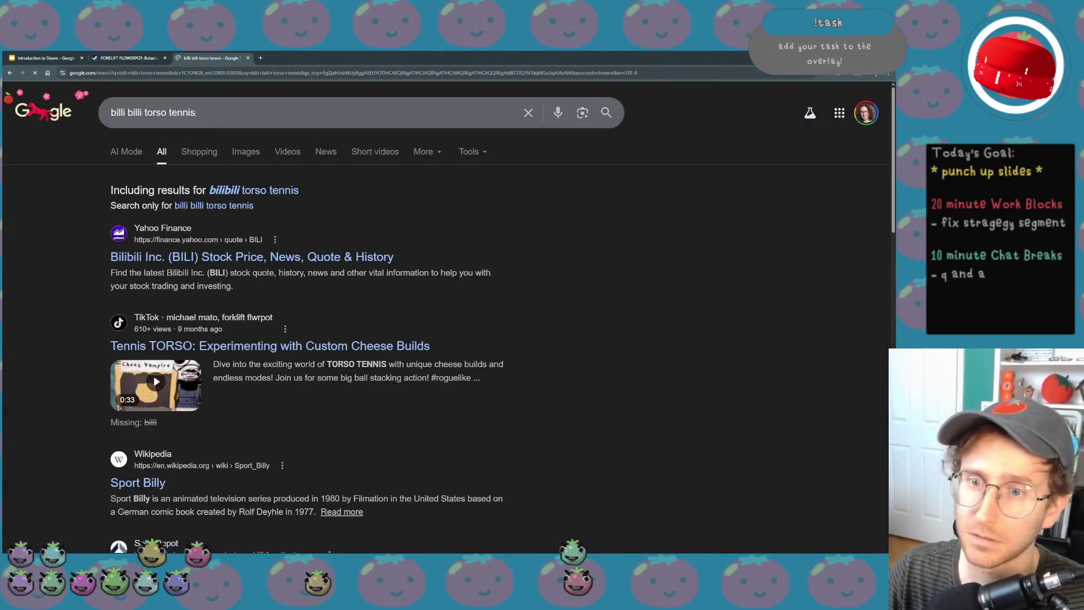
{"action": "scroll", "coordinate": [233, 346], "scroll_direction": "down", "scroll_amount": 2}
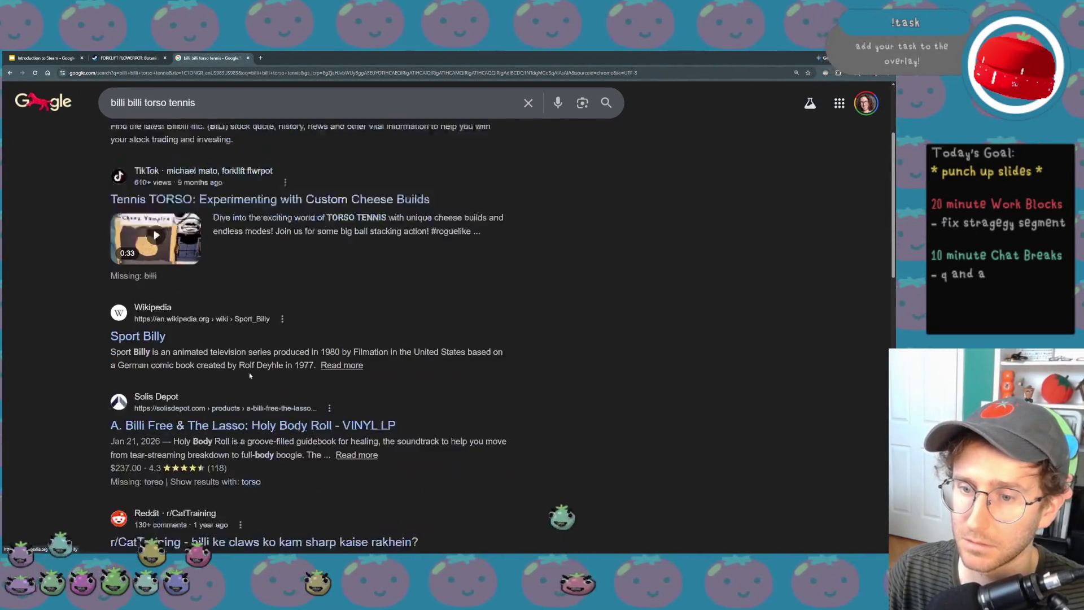
{"action": "scroll", "coordinate": [233, 346], "scroll_direction": "down", "scroll_amount": 1}
{"action": "scroll", "coordinate": [233, 345], "scroll_direction": "down", "scroll_amount": 2}
{"action": "scroll", "coordinate": [214, 223], "scroll_direction": "up", "scroll_amount": 5}
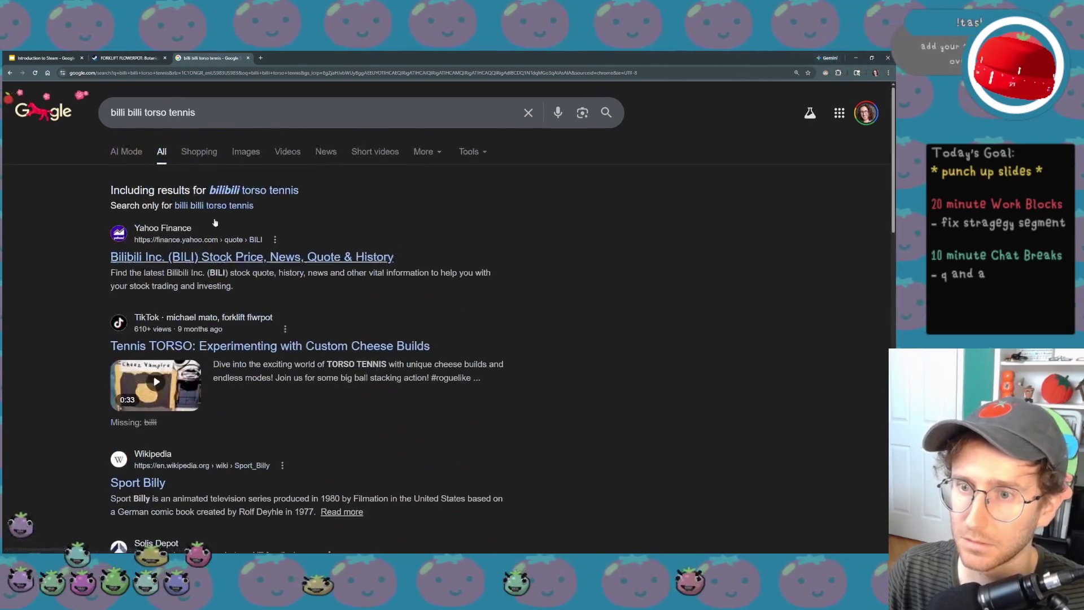
{"action": "left_click", "coordinate": [127, 112]}
{"action": "key", "text": "BackSpace"}
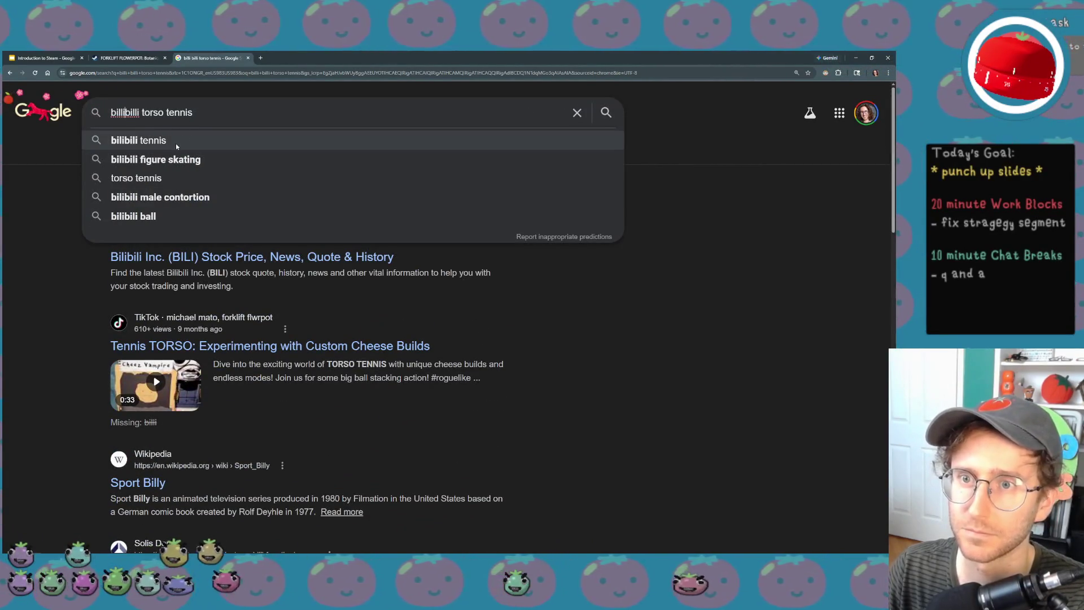
{"action": "key", "text": "Return"}
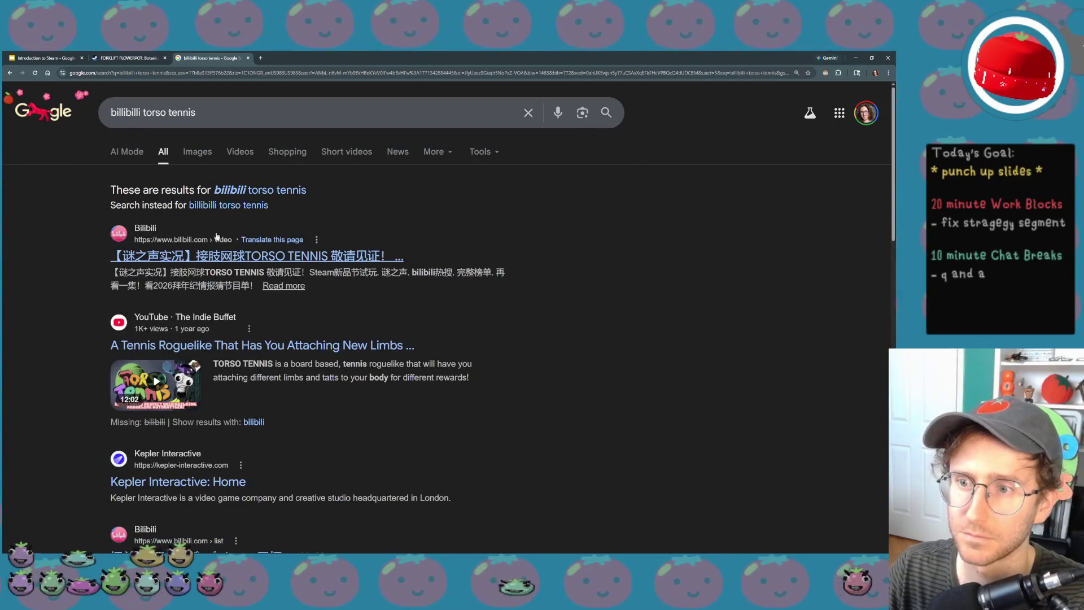
{"action": "left_click", "coordinate": [238, 257]}
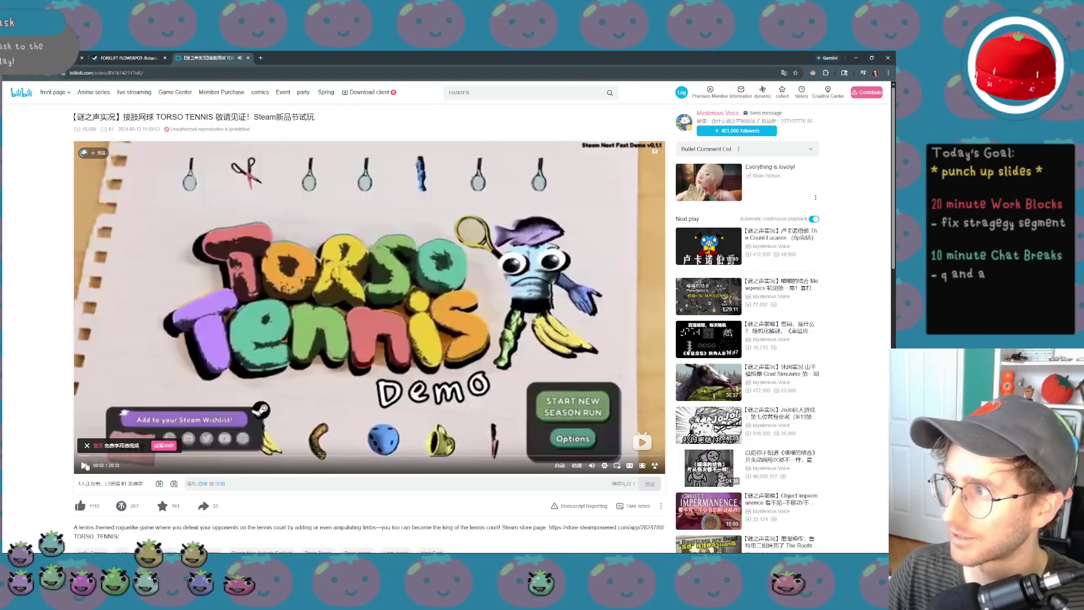
{"action": "scroll", "coordinate": [223, 418], "scroll_direction": "down", "scroll_amount": 1}
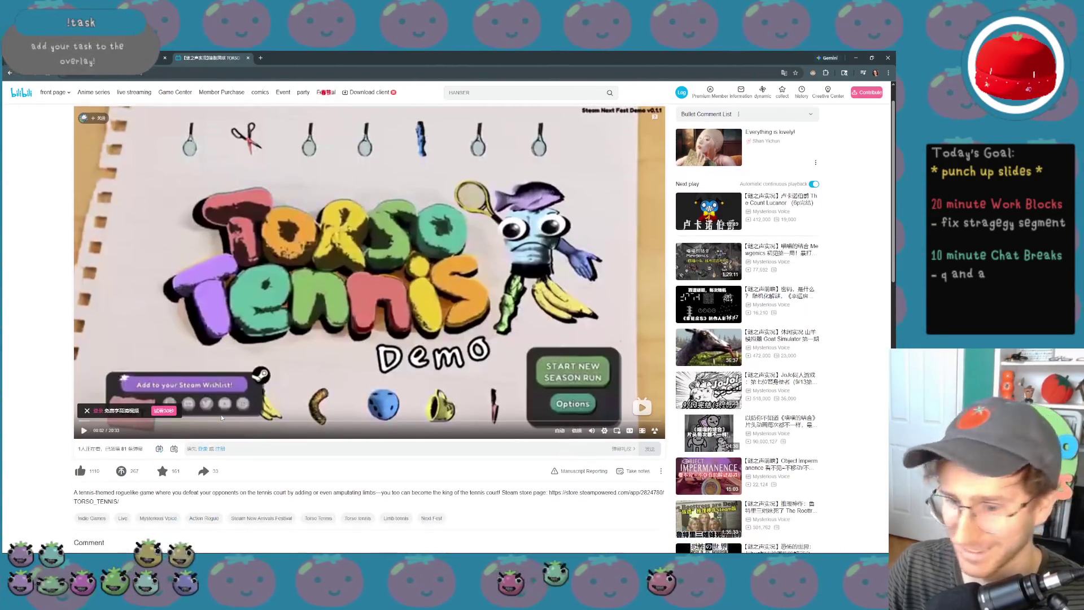
{"action": "scroll", "coordinate": [222, 419], "scroll_direction": "down", "scroll_amount": 1}
{"action": "scroll", "coordinate": [221, 432], "scroll_direction": "down", "scroll_amount": 1}
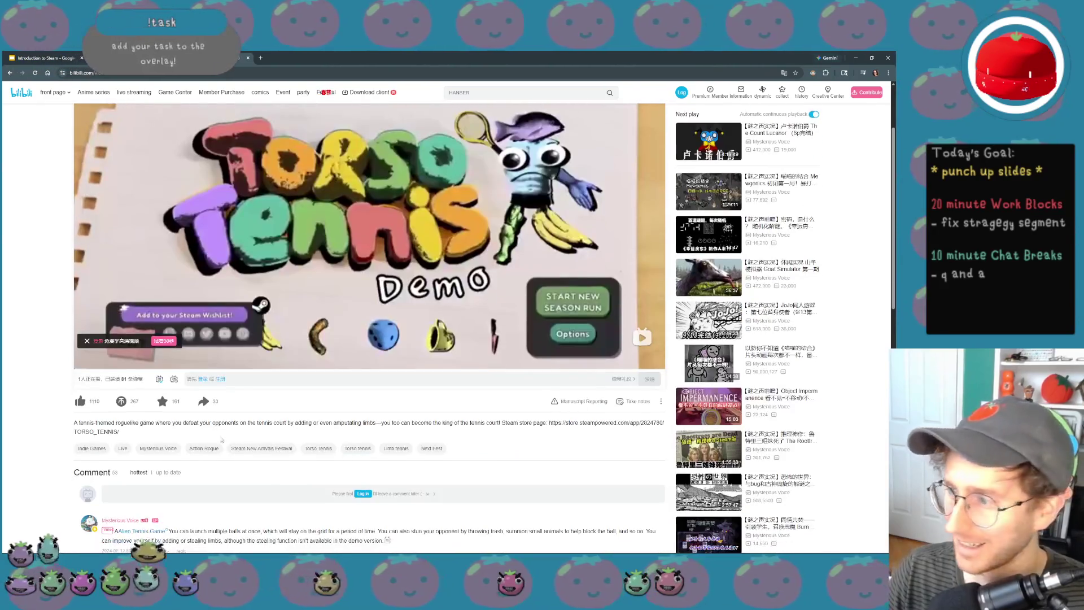
{"action": "scroll", "coordinate": [220, 437], "scroll_direction": "down", "scroll_amount": 1}
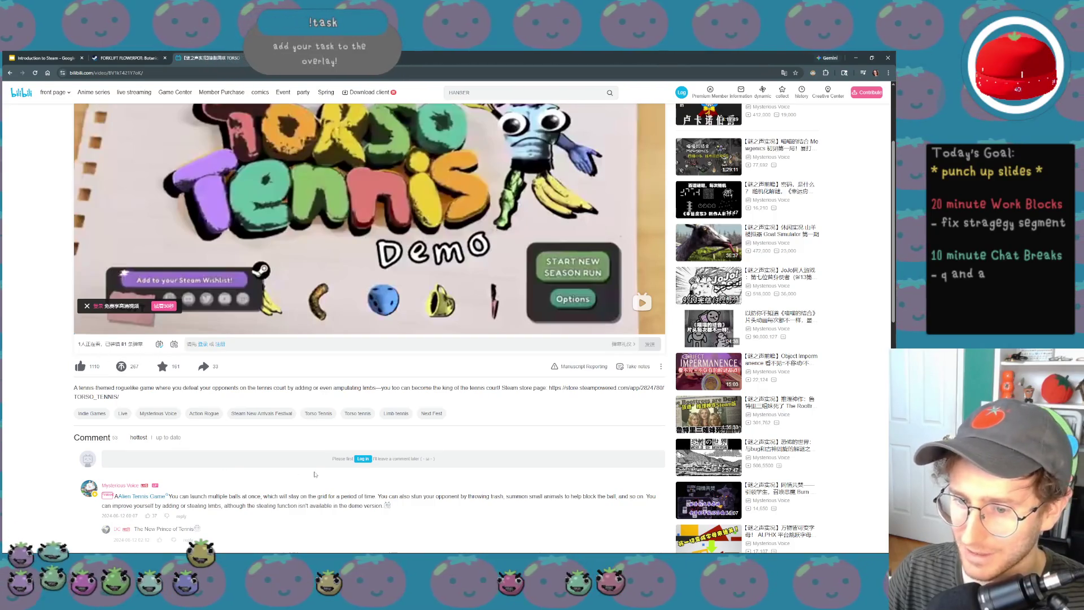
{"action": "scroll", "coordinate": [313, 474], "scroll_direction": "down", "scroll_amount": 2}
{"action": "scroll", "coordinate": [314, 474], "scroll_direction": "up", "scroll_amount": 2}
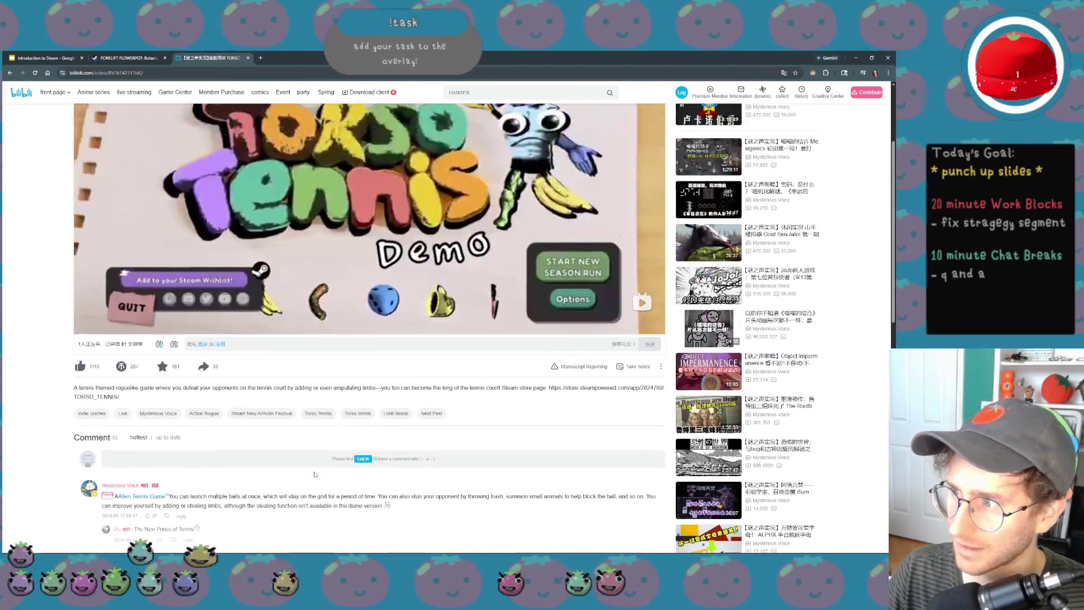
{"action": "scroll", "coordinate": [313, 474], "scroll_direction": "up", "scroll_amount": 3}
{"action": "scroll", "coordinate": [314, 474], "scroll_direction": "down", "scroll_amount": 1}
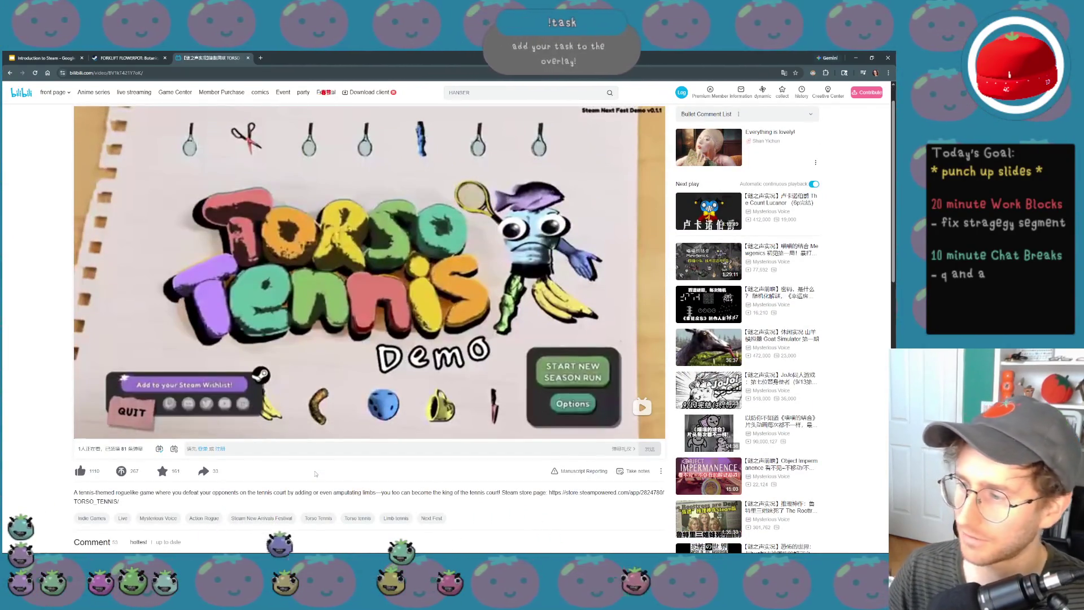
{"action": "scroll", "coordinate": [482, 339], "scroll_direction": "up", "scroll_amount": 1}
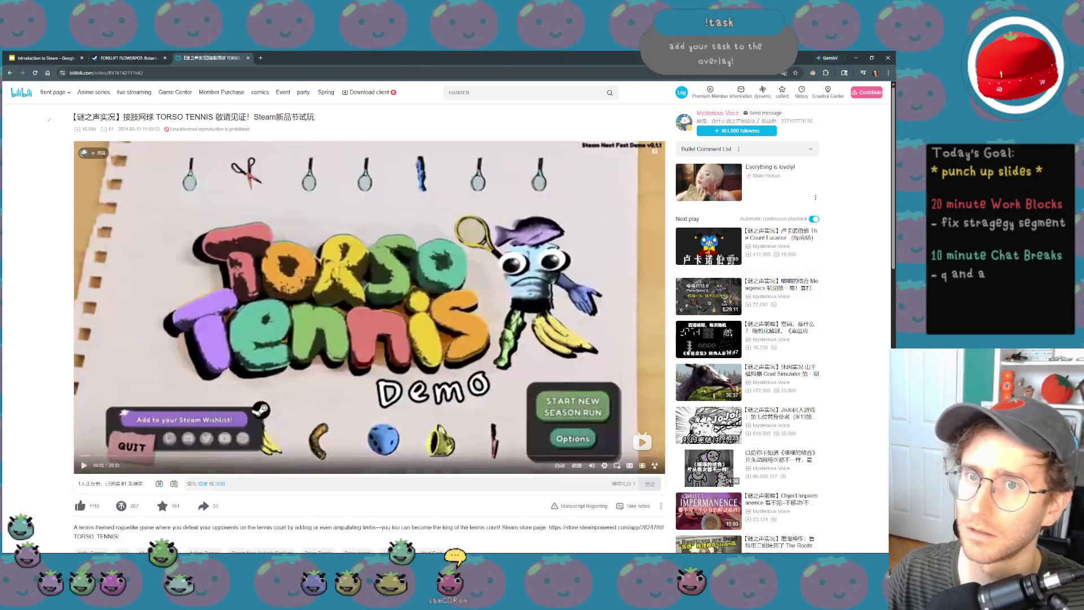
- Select the video's view count, then switch back to the Introduction to Steam deck tab
{"action": "double_click", "coordinate": [89, 128]}
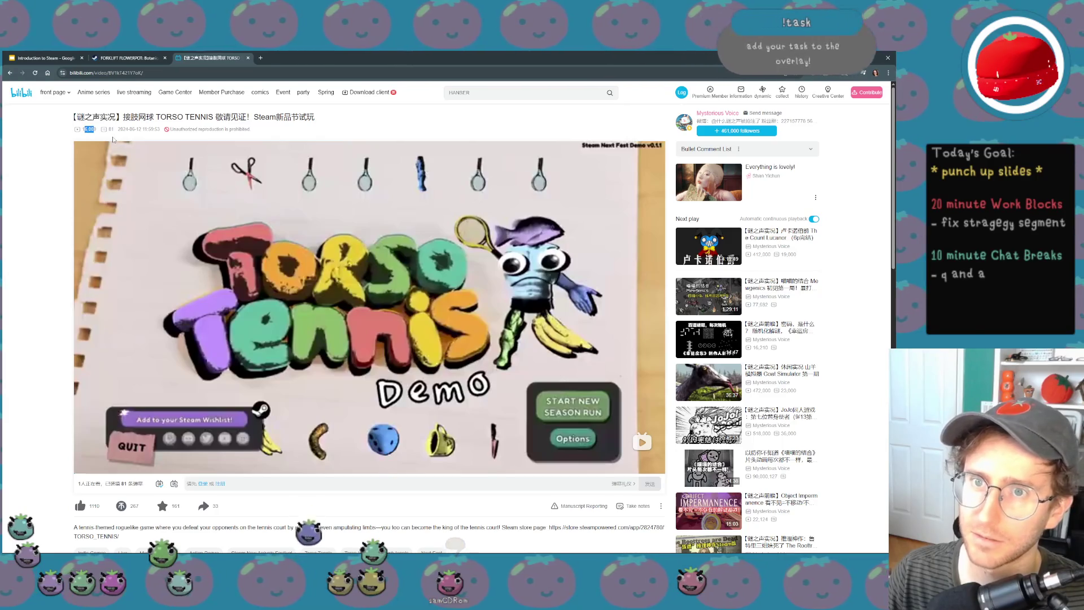
{"action": "scroll", "coordinate": [118, 209], "scroll_direction": "down", "scroll_amount": 2}
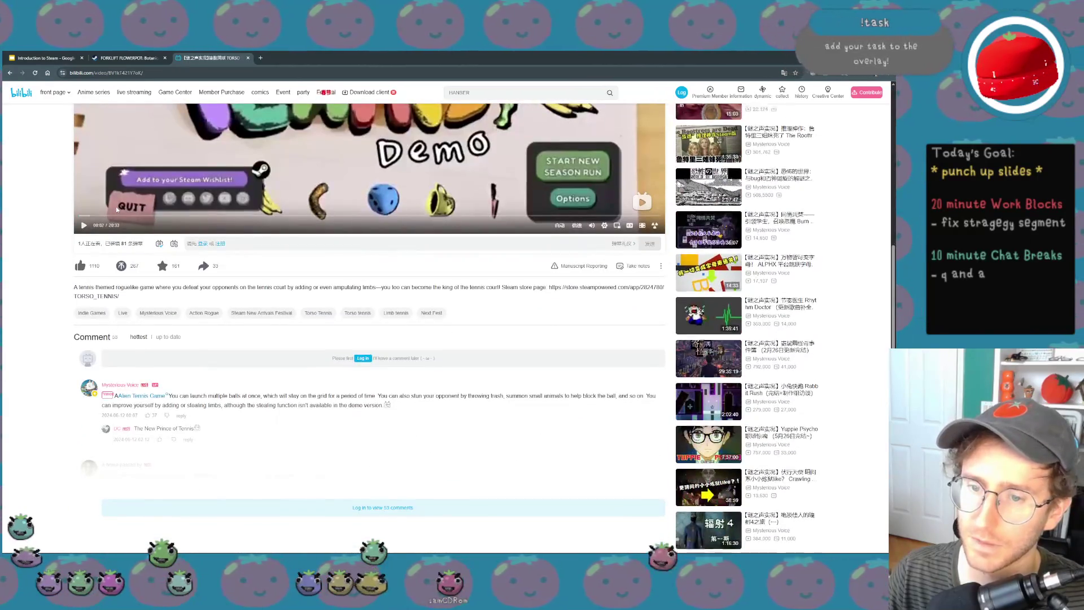
{"action": "scroll", "coordinate": [281, 288], "scroll_direction": "up", "scroll_amount": 3}
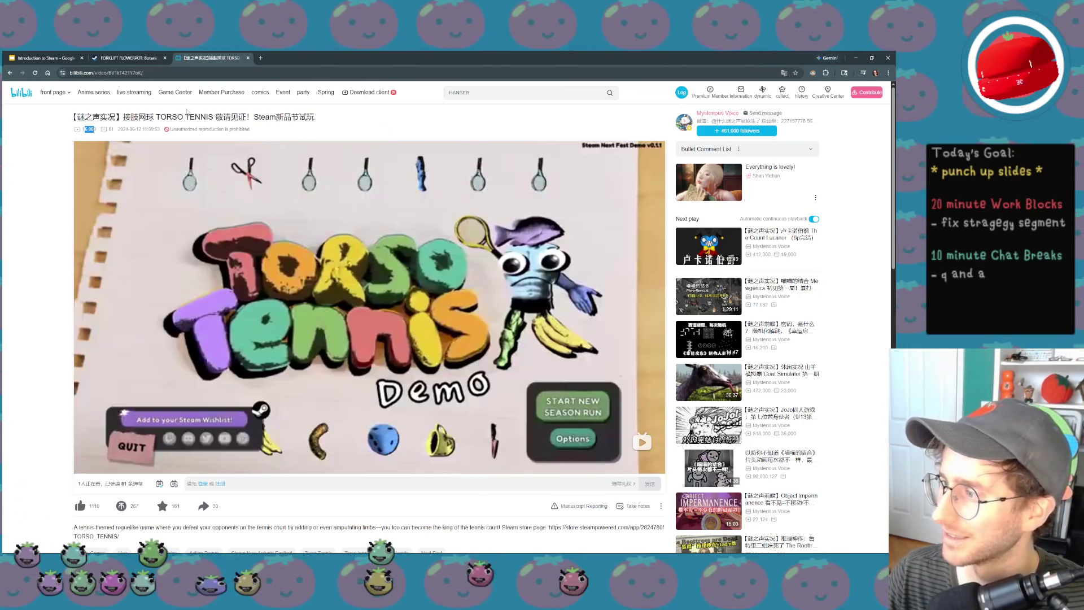
{"action": "scroll", "coordinate": [147, 490], "scroll_direction": "down", "scroll_amount": 3}
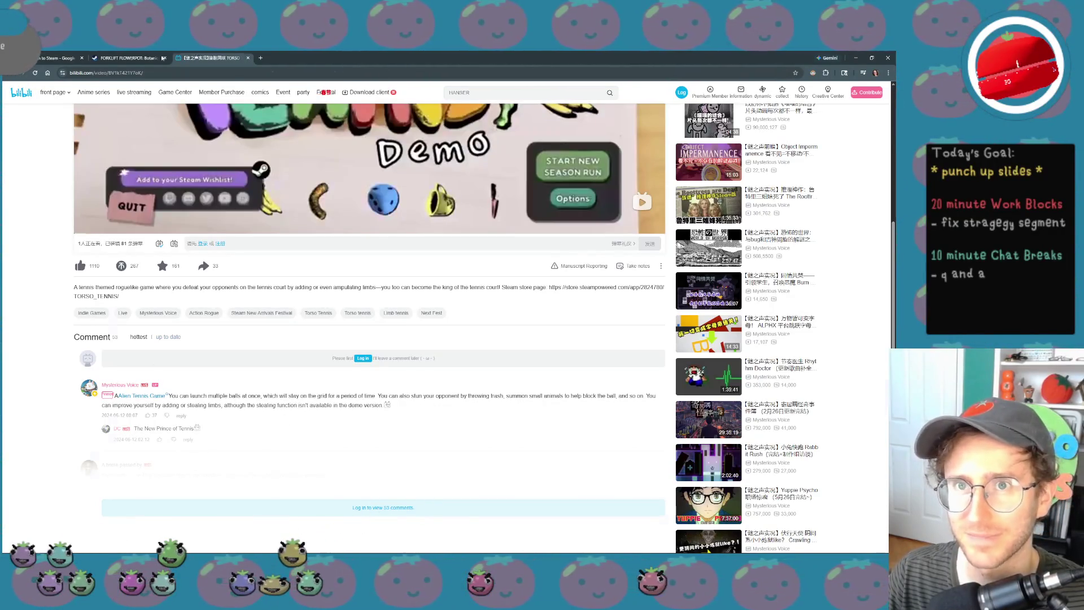
{"action": "left_click", "coordinate": [64, 58]}
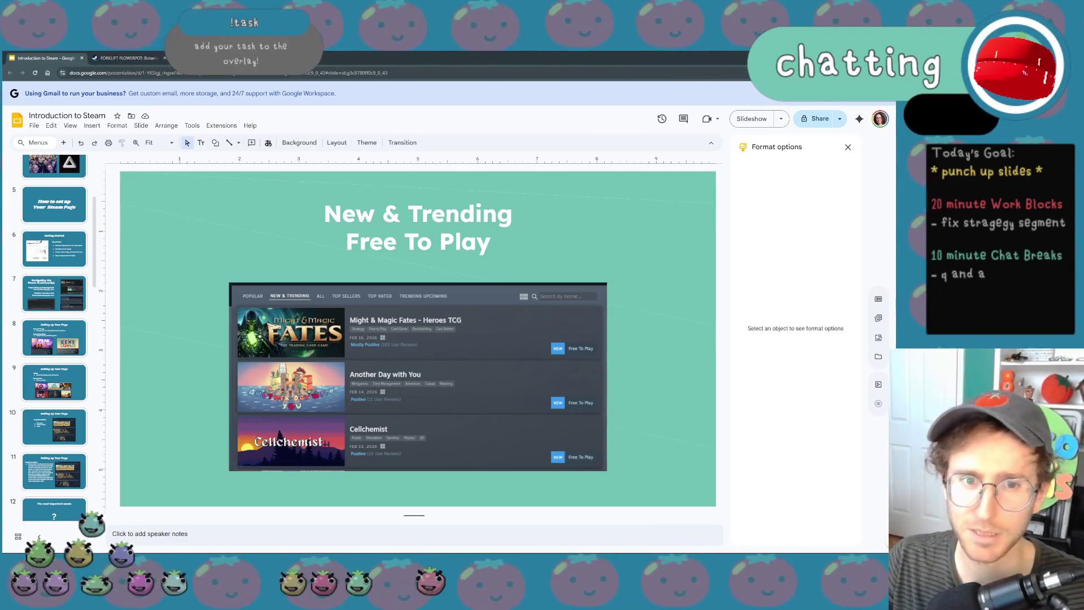
- Open and close extra blank tabs, ending on the Introduction to Steam deck
{"action": "left_click", "coordinate": [177, 57]}
{"action": "key", "text": "ctrl+w"}
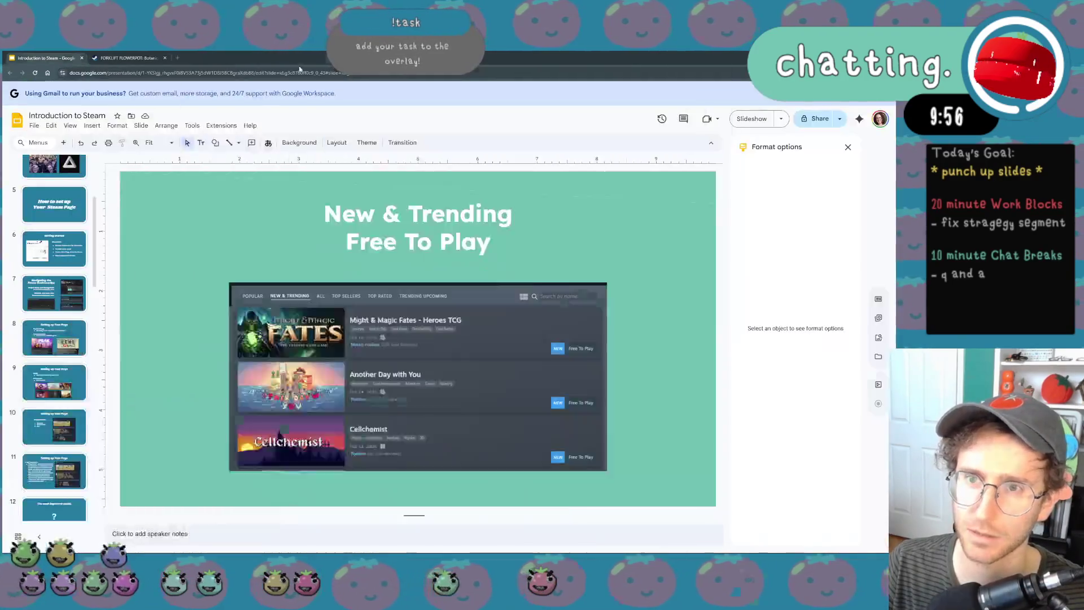
{"action": "left_click", "coordinate": [177, 57]}
{"action": "key", "text": "ctrl+w"}
{"action": "left_click", "coordinate": [49, 57]}
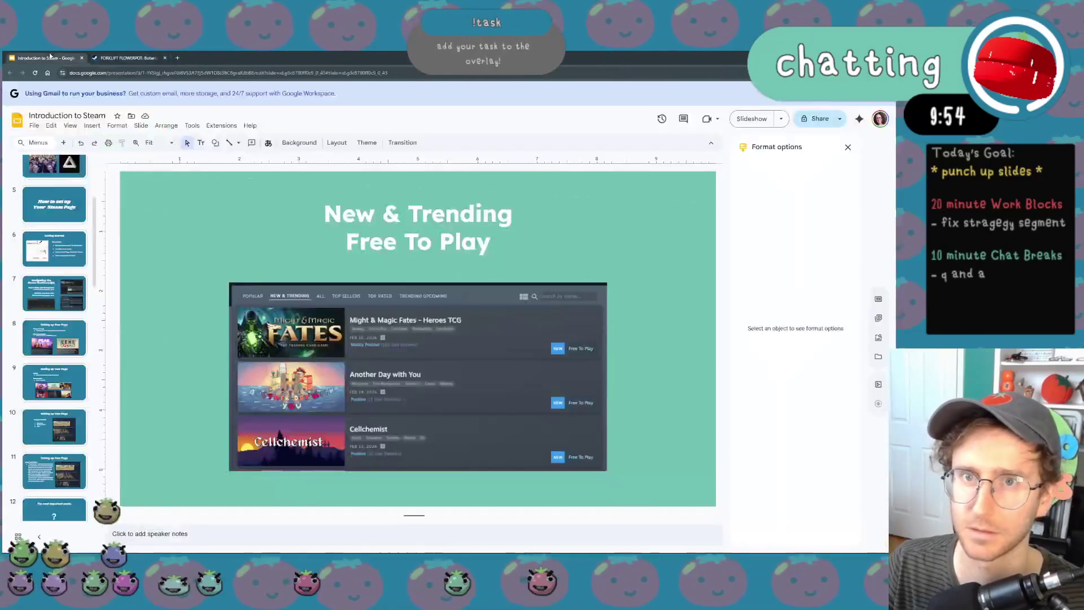
{"action": "scroll", "coordinate": [61, 434], "scroll_direction": "down", "scroll_amount": 5}
- Show the Social Media Promotion slide with the Format options panel closed
{"action": "left_click", "coordinate": [61, 435]}
{"action": "scroll", "coordinate": [62, 435], "scroll_direction": "down", "scroll_amount": 2}
{"action": "scroll", "coordinate": [61, 434], "scroll_direction": "down", "scroll_amount": 1}
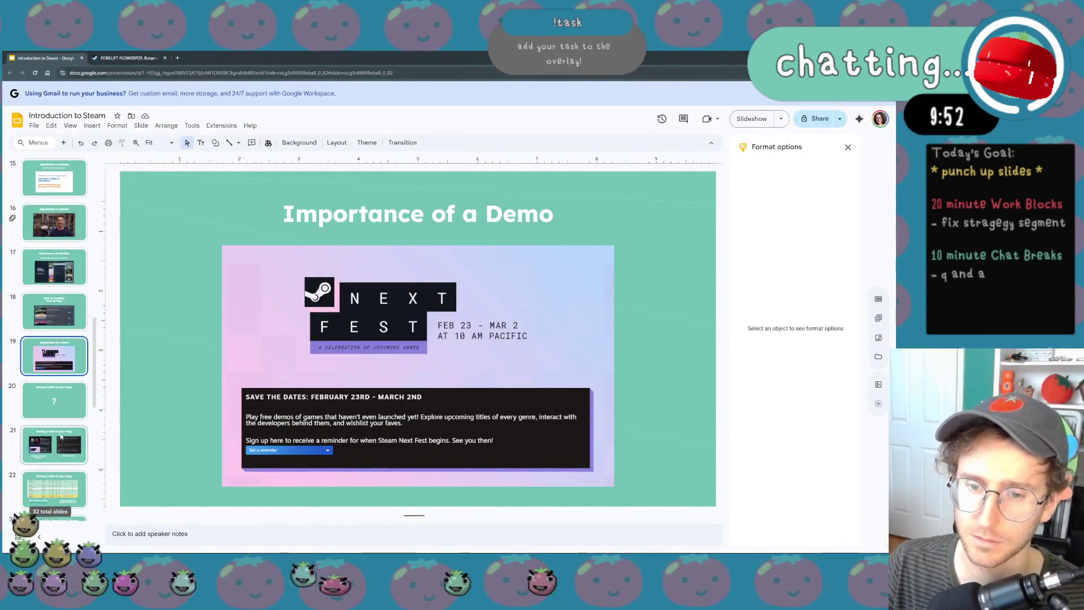
{"action": "scroll", "coordinate": [61, 434], "scroll_direction": "down", "scroll_amount": 3}
{"action": "scroll", "coordinate": [61, 407], "scroll_direction": "down", "scroll_amount": 1}
{"action": "scroll", "coordinate": [61, 373], "scroll_direction": "down", "scroll_amount": 2}
{"action": "left_click", "coordinate": [62, 343]}
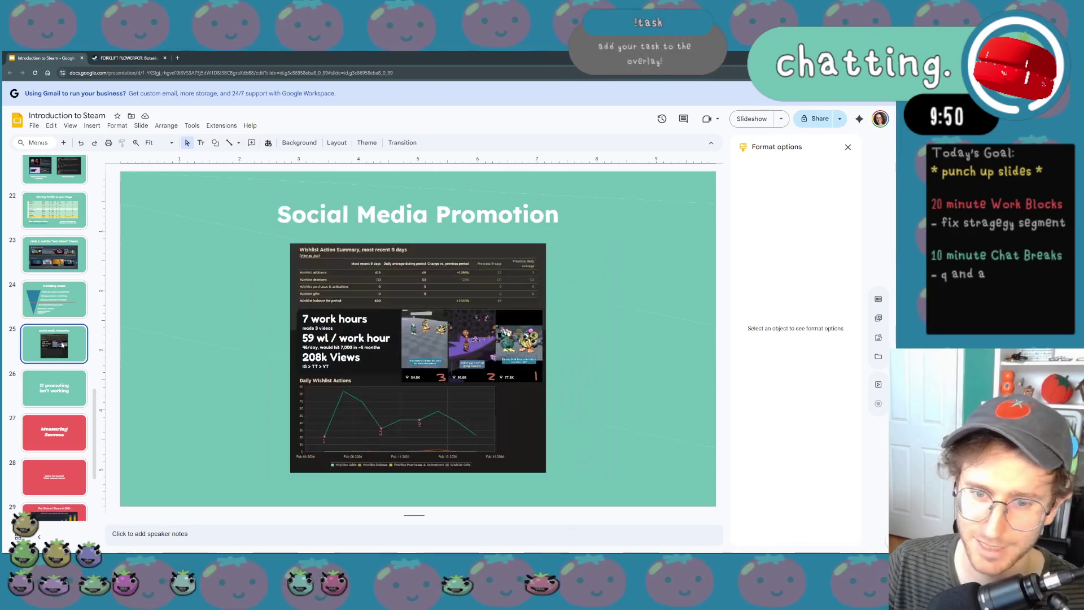
{"action": "left_click", "coordinate": [847, 149]}
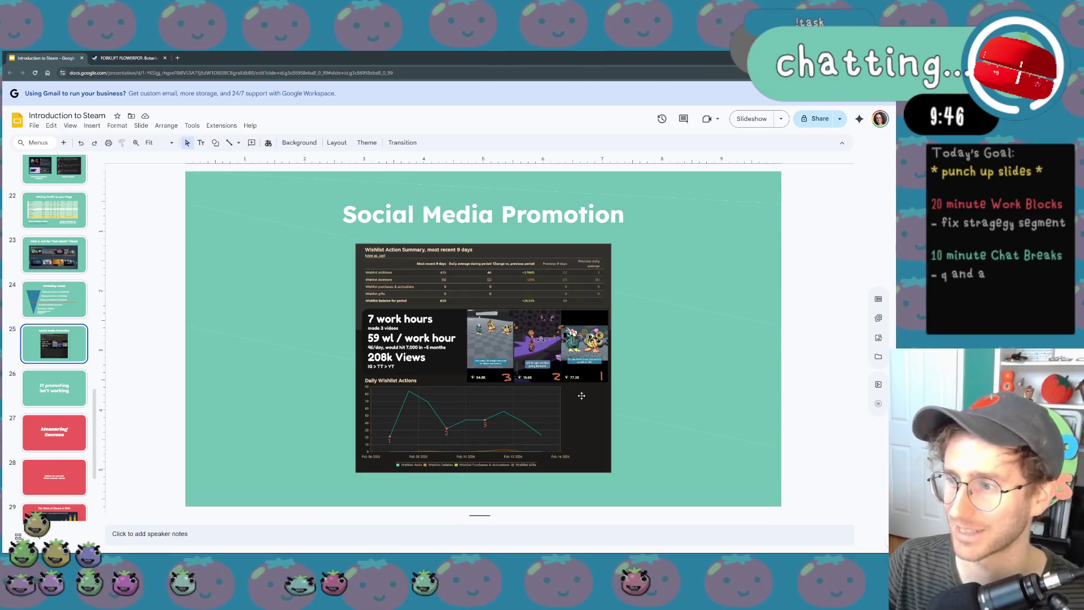
{"action": "scroll", "coordinate": [581, 395], "scroll_direction": "up", "scroll_amount": 2, "text": "ctrl"}
{"action": "scroll", "coordinate": [581, 396], "scroll_direction": "up", "scroll_amount": 2, "text": "ctrl"}
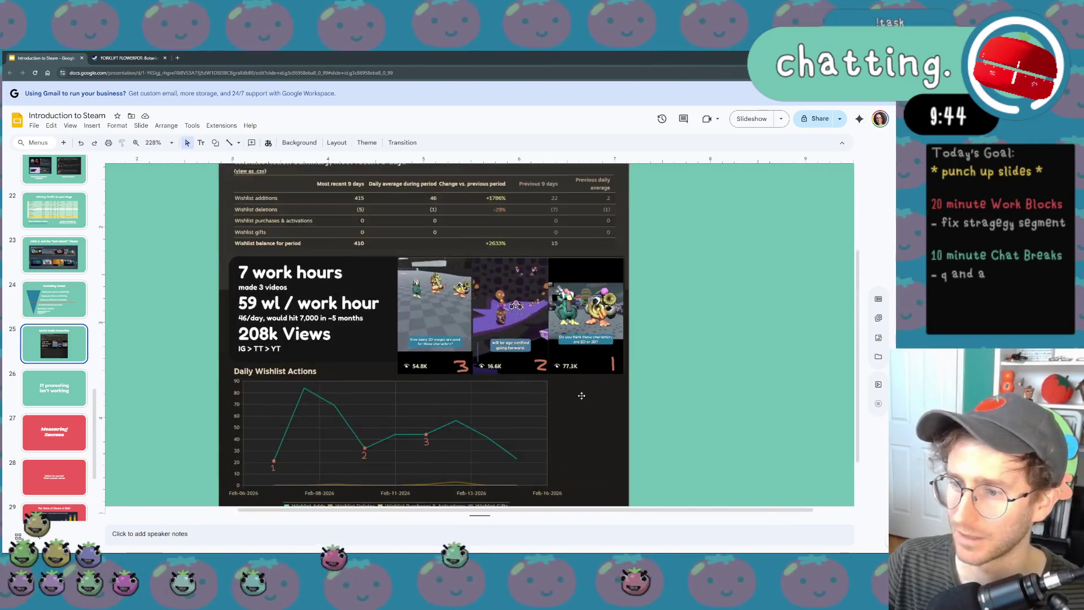
{"action": "scroll", "coordinate": [581, 395], "scroll_direction": "up", "scroll_amount": 1, "text": "ctrl"}
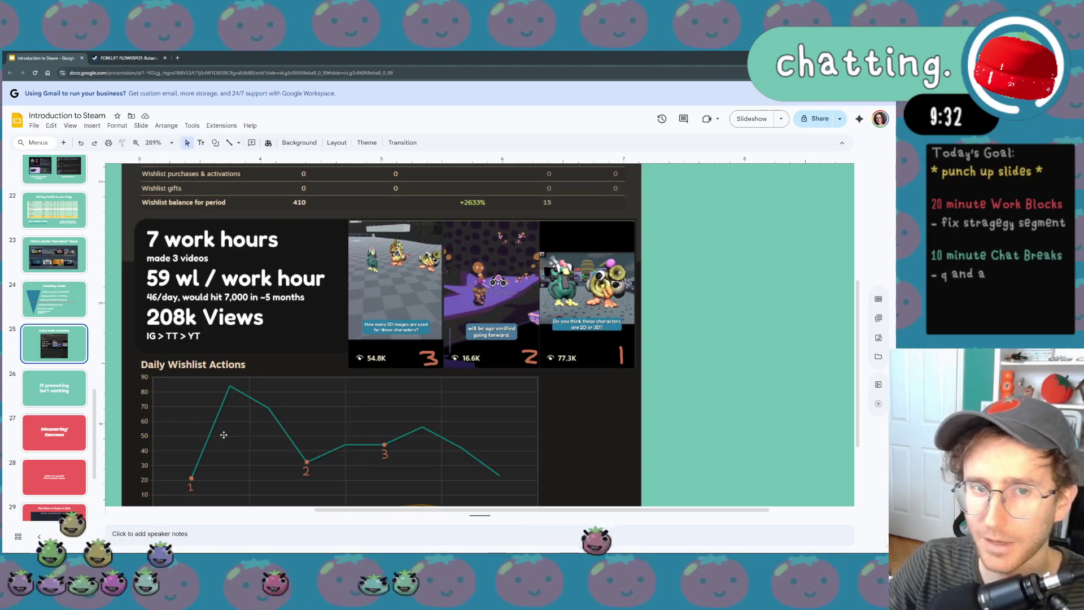
{"action": "scroll", "coordinate": [227, 431], "scroll_direction": "up", "scroll_amount": 2}
{"action": "scroll", "coordinate": [228, 431], "scroll_direction": "up", "scroll_amount": 1}
{"action": "scroll", "coordinate": [227, 431], "scroll_direction": "down", "scroll_amount": 3}
{"action": "scroll", "coordinate": [227, 431], "scroll_direction": "left", "scroll_amount": 3}
{"action": "scroll", "coordinate": [228, 431], "scroll_direction": "right", "scroll_amount": 3}
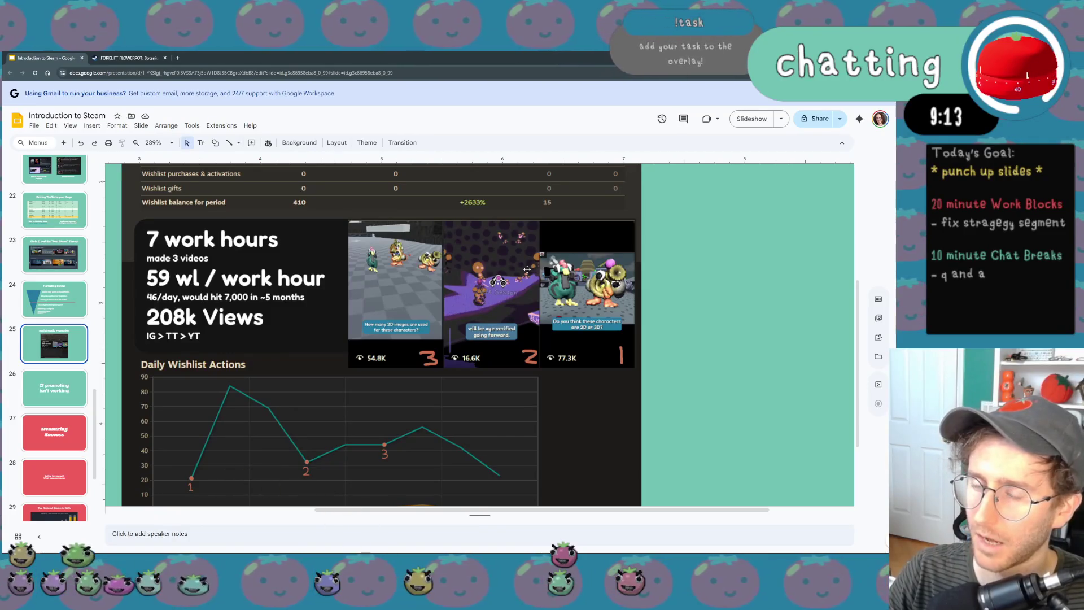
{"action": "scroll", "coordinate": [527, 269], "scroll_direction": "down", "scroll_amount": 1}
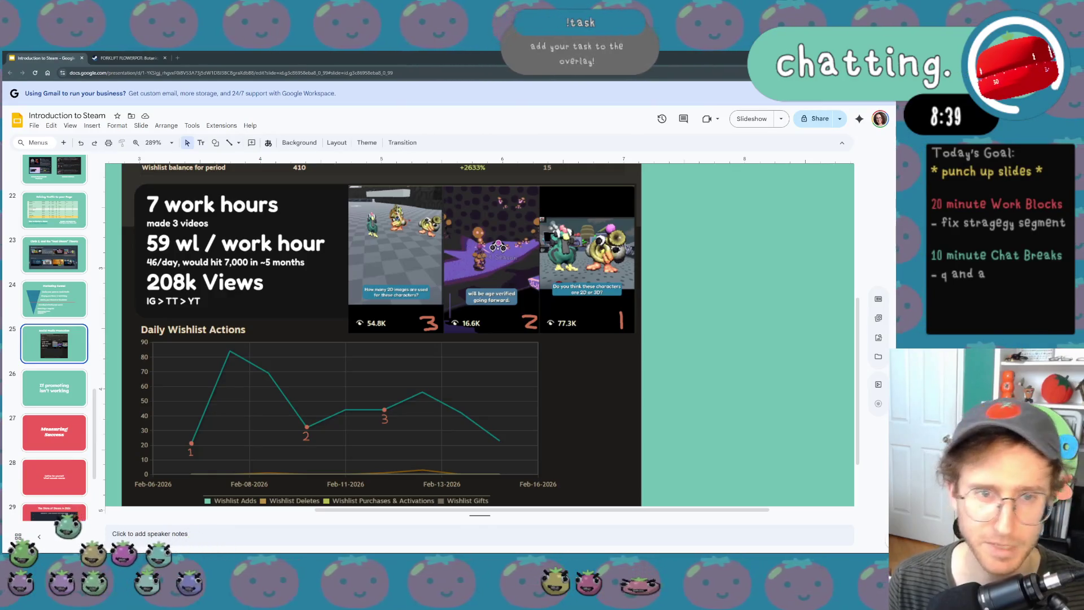
{"action": "scroll", "coordinate": [294, 429], "scroll_direction": "up", "scroll_amount": 3}
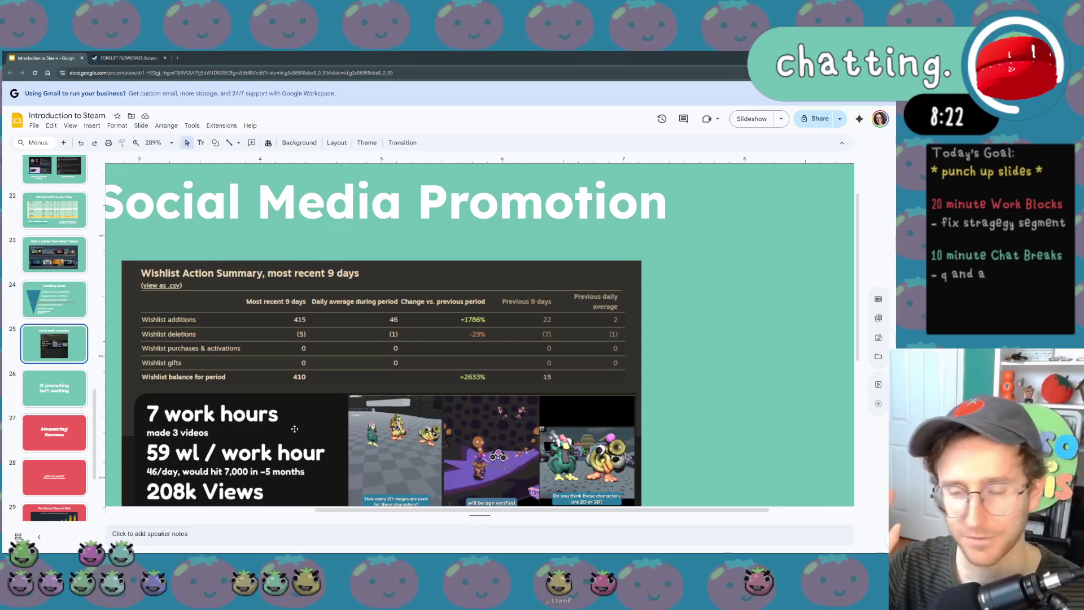
{"action": "scroll", "coordinate": [294, 428], "scroll_direction": "down", "scroll_amount": 1}
{"action": "scroll", "coordinate": [294, 429], "scroll_direction": "left", "scroll_amount": 2}
{"action": "scroll", "coordinate": [293, 431], "scroll_direction": "down", "scroll_amount": 1}
{"action": "scroll", "coordinate": [292, 431], "scroll_direction": "right", "scroll_amount": 1}
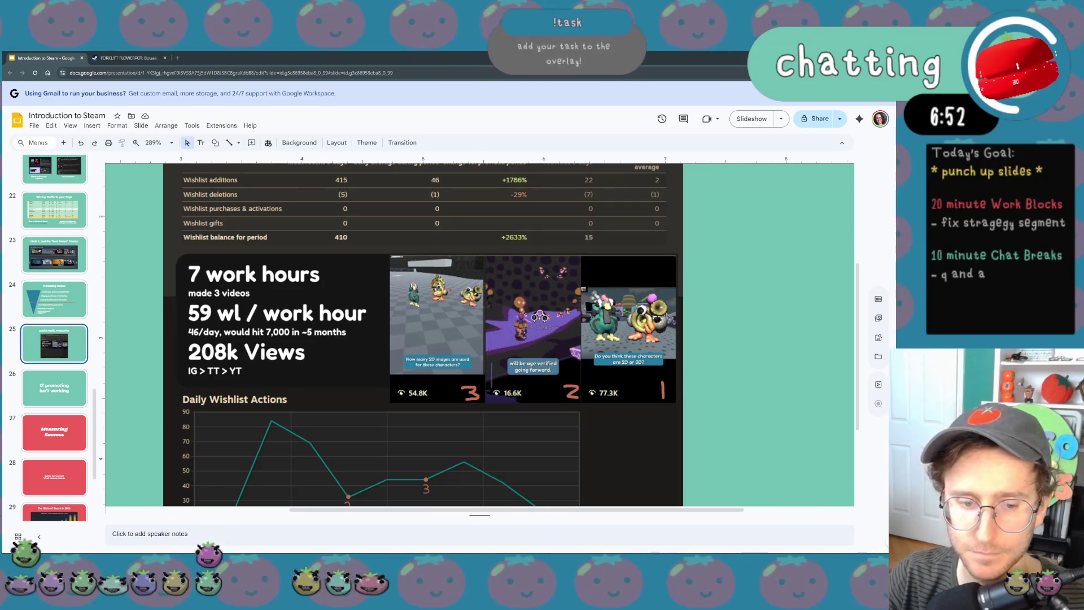
{"action": "scroll", "coordinate": [177, 285], "scroll_direction": "up", "scroll_amount": 1}
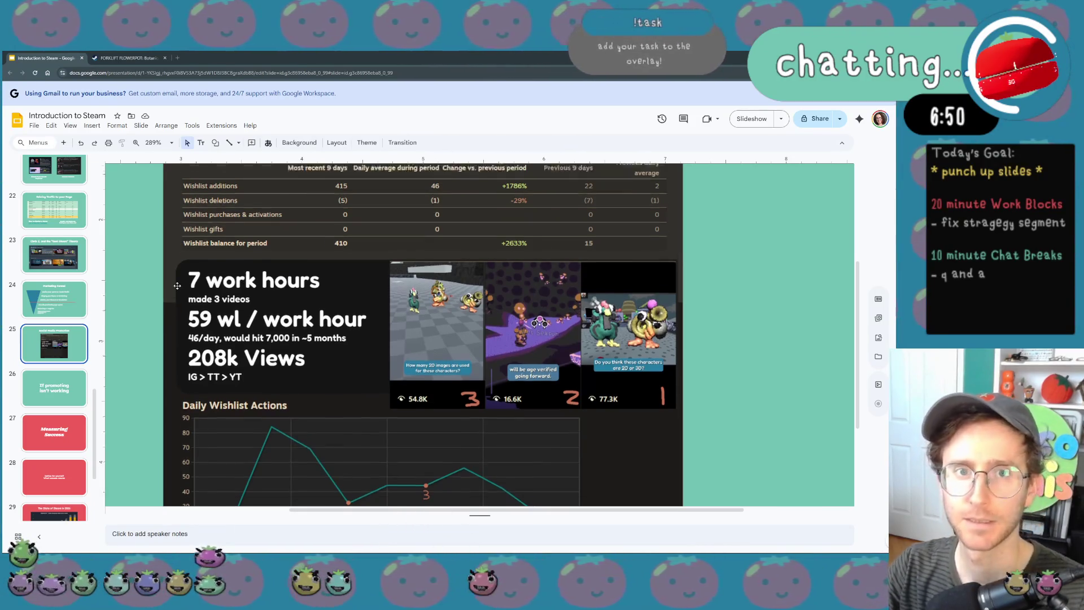
{"action": "scroll", "coordinate": [177, 286], "scroll_direction": "up", "scroll_amount": 3}
{"action": "scroll", "coordinate": [177, 285], "scroll_direction": "up", "scroll_amount": 3}
{"action": "scroll", "coordinate": [34, 381], "scroll_direction": "up", "scroll_amount": 4}
{"action": "scroll", "coordinate": [12, 321], "scroll_direction": "up", "scroll_amount": 4}
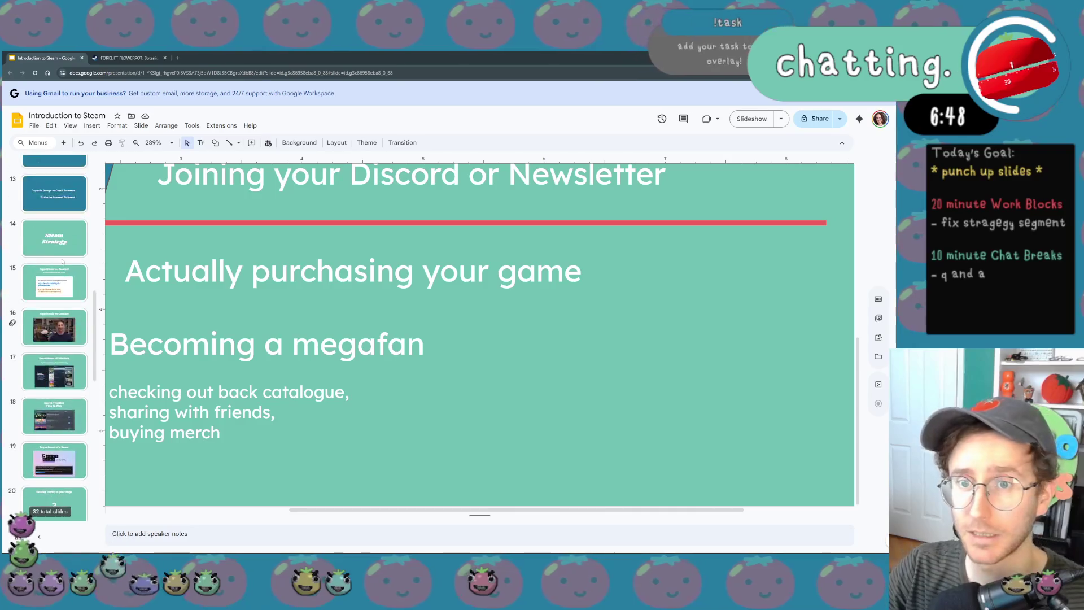
{"action": "scroll", "coordinate": [53, 339], "scroll_direction": "up", "scroll_amount": 5}
{"action": "scroll", "coordinate": [54, 339], "scroll_direction": "up", "scroll_amount": 5}
{"action": "scroll", "coordinate": [53, 338], "scroll_direction": "up", "scroll_amount": 3}
- Select the Overview slide thumbnail in the filmstrip
{"action": "left_click", "coordinate": [53, 229]}
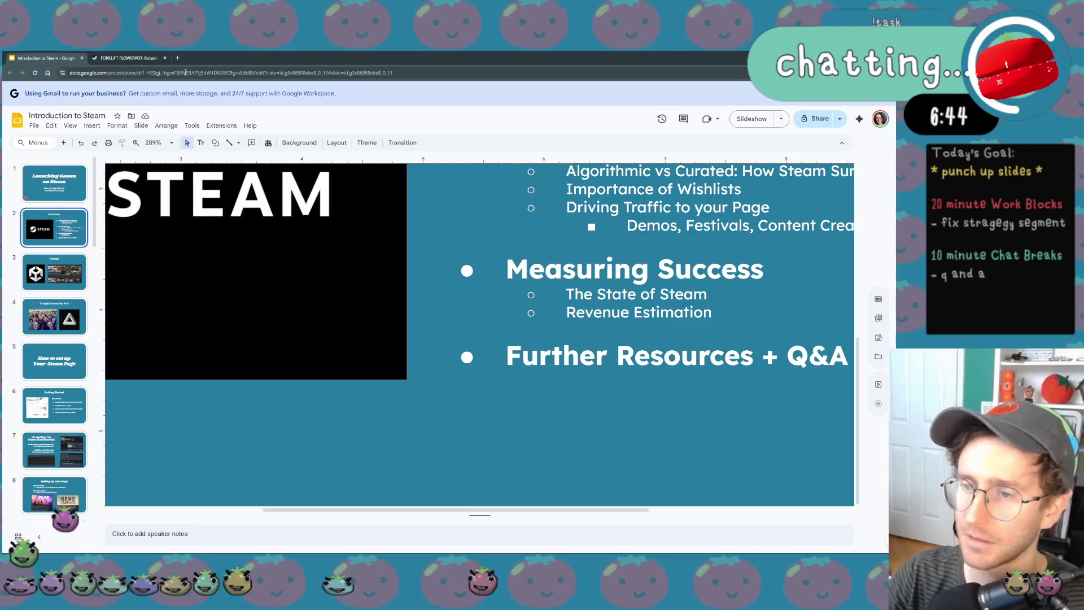
{"action": "scroll", "coordinate": [479, 323], "scroll_direction": "down", "scroll_amount": 5}
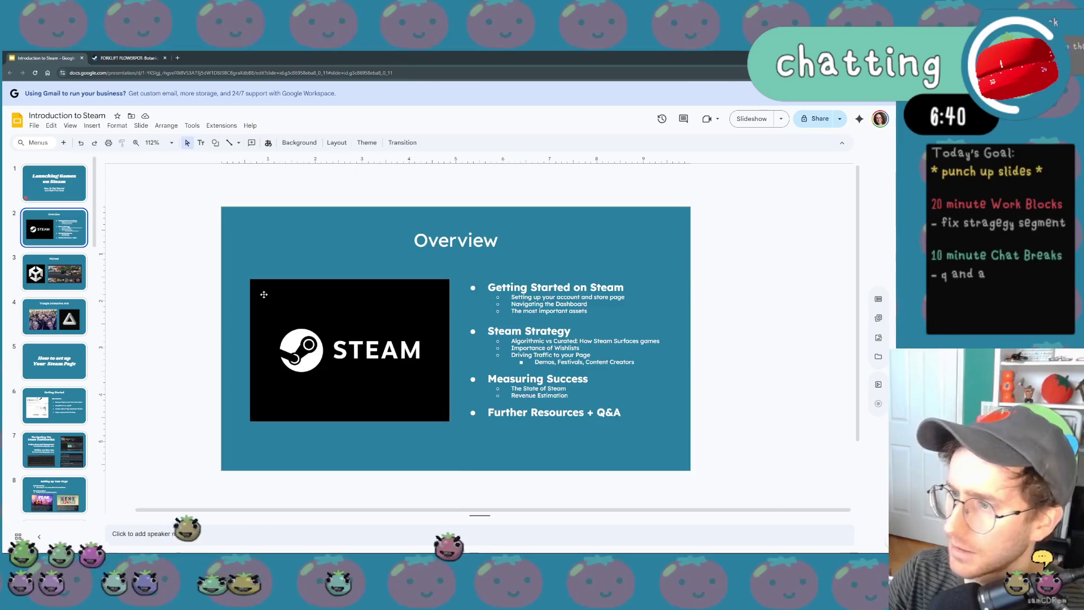
- Step through Triangle Interactive Arts and Steam Page slides, settling on Getting Started
{"action": "left_click", "coordinate": [68, 323]}
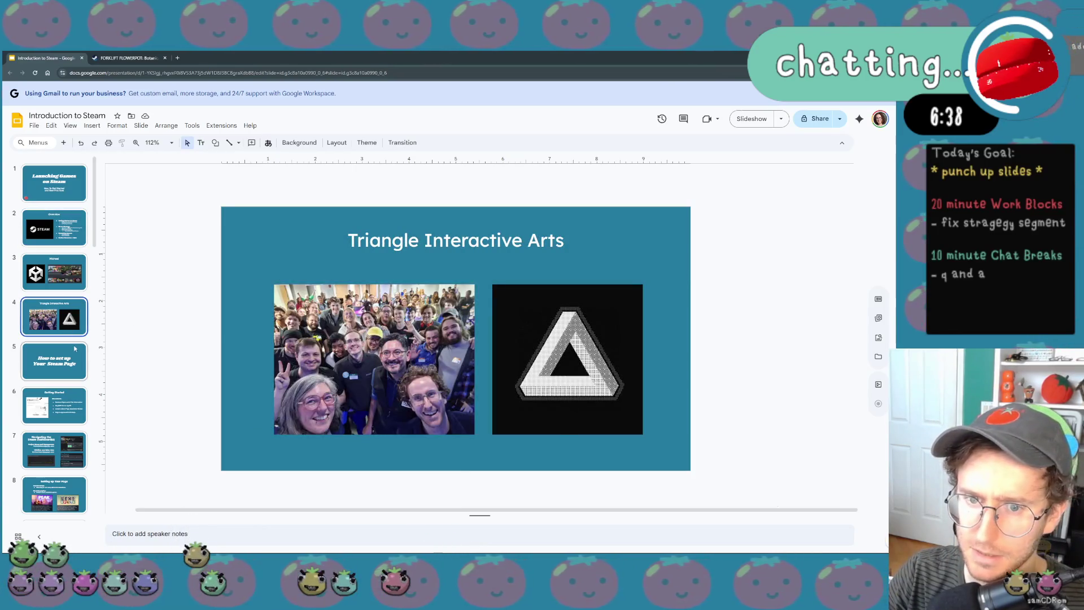
{"action": "left_click", "coordinate": [75, 347]}
{"action": "left_click", "coordinate": [81, 391]}
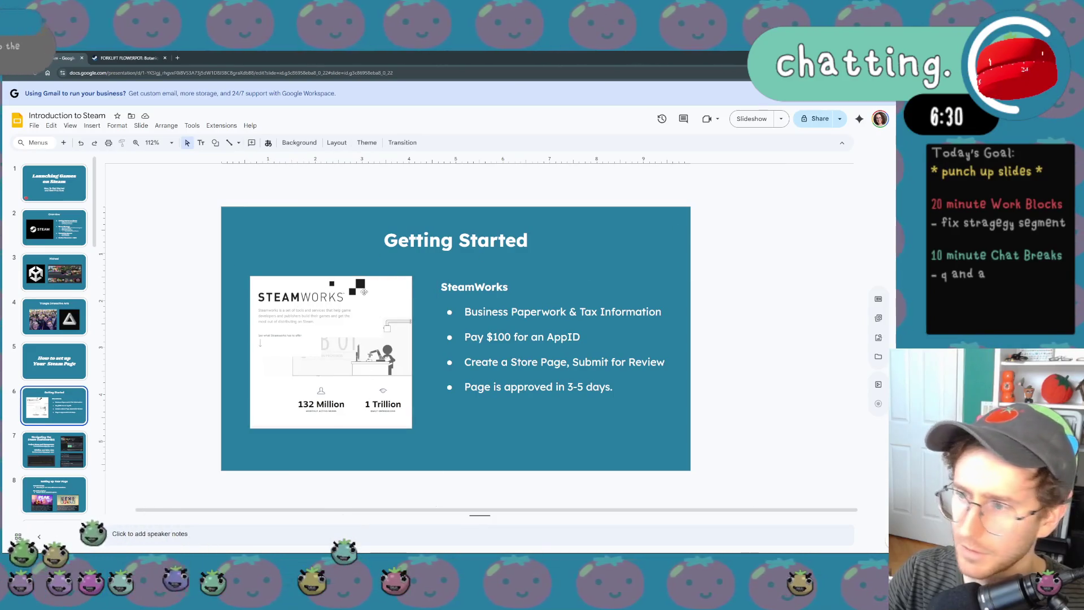
{"action": "key", "text": "Down"}
{"action": "key", "text": "Up"}
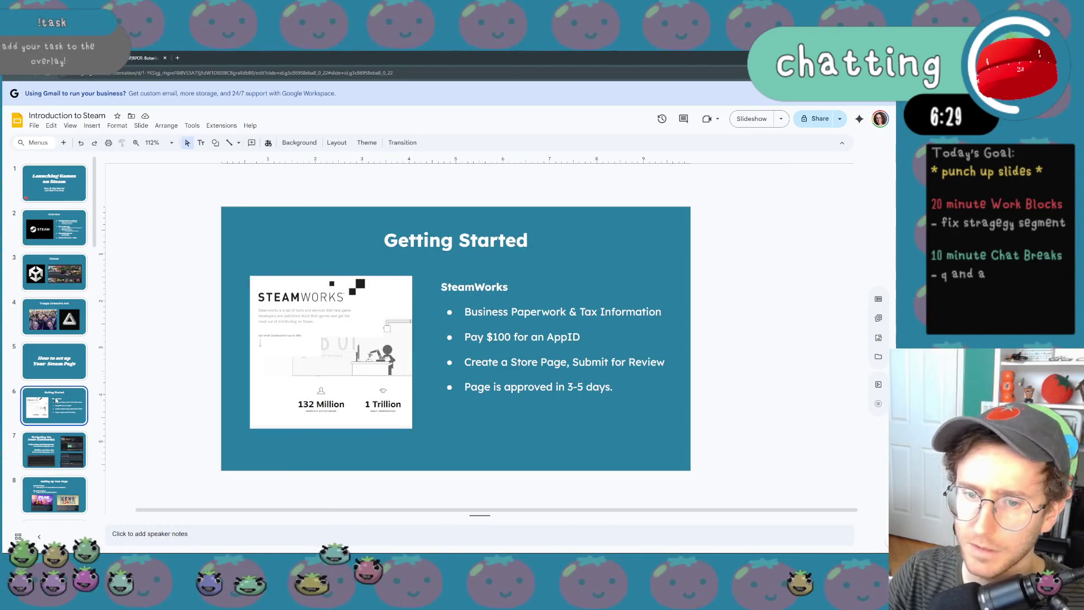
- Duplicate the Getting Started slide with Ctrl+D
{"action": "right_click", "coordinate": [57, 405]}
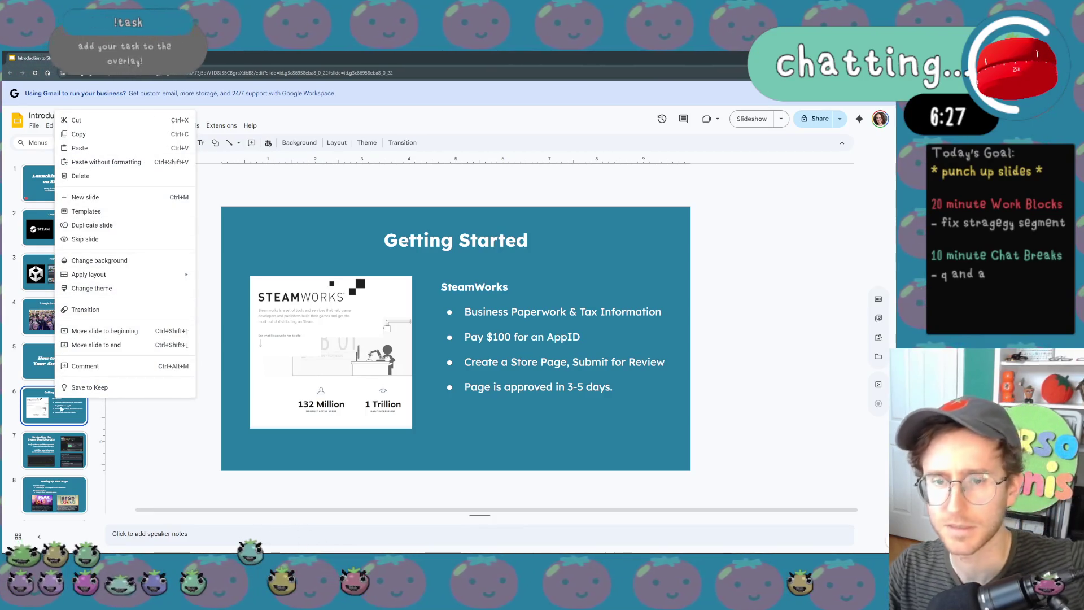
{"action": "key", "text": "Escape"}
{"action": "key", "text": "ctrl+d"}
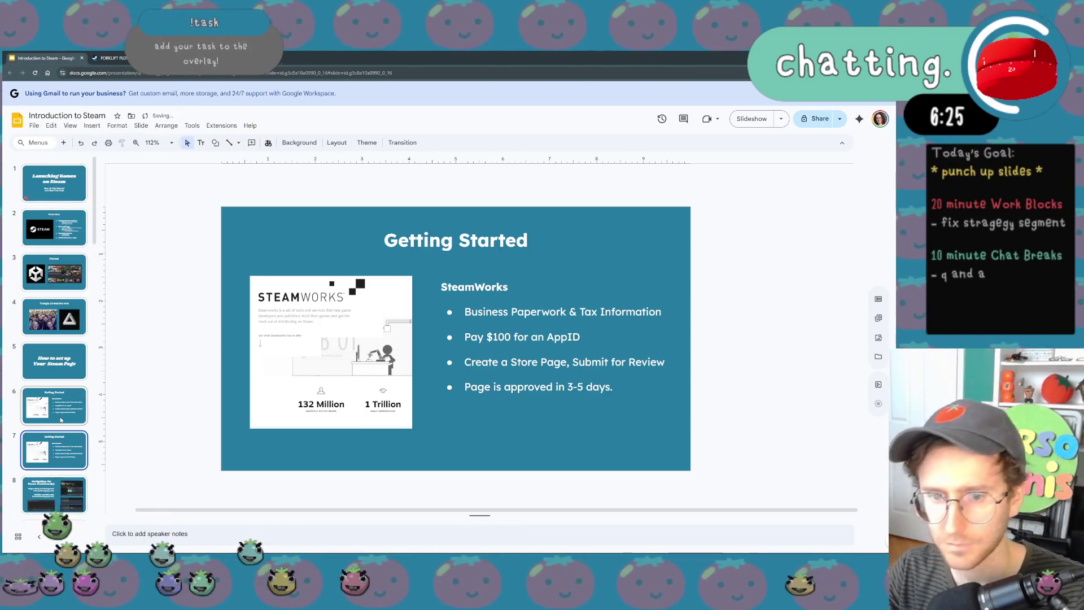
- Delete the STEAMWORKS image from the copied slide, leaving the SteamWorks bullets
{"action": "left_click", "coordinate": [373, 330]}
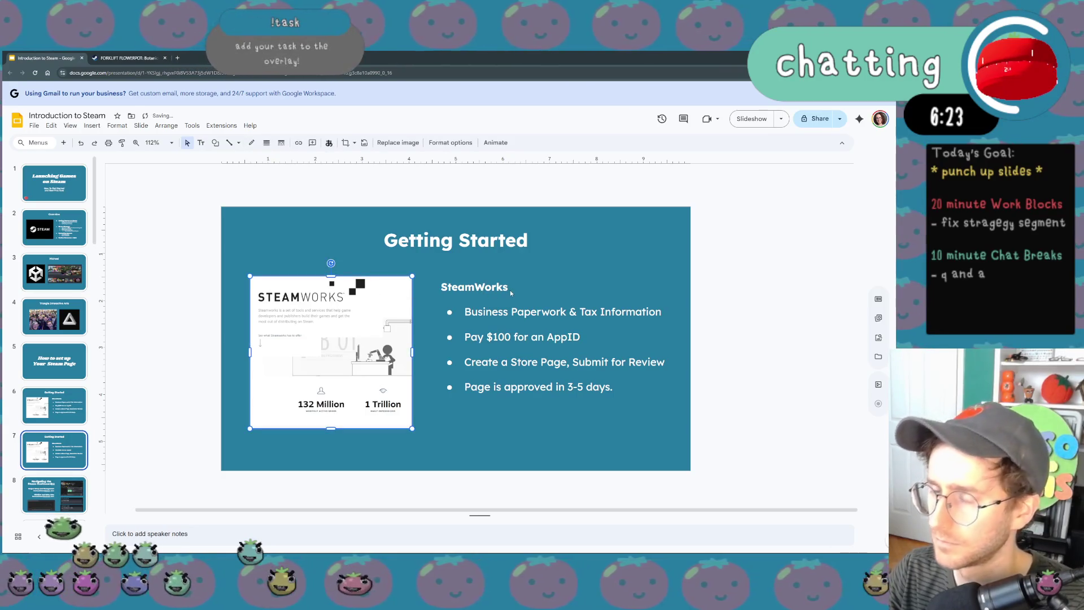
{"action": "key", "text": "Delete"}
{"action": "left_click", "coordinate": [488, 276]}
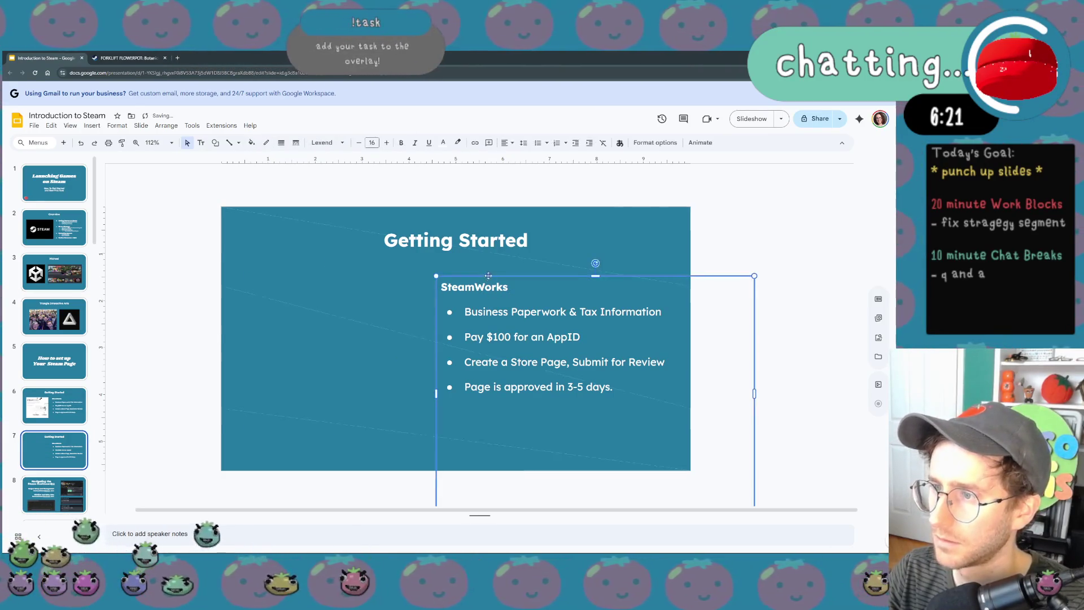
- Delete the SteamWorks bullet box and replace the title with 'Have the difficult conversation now!' in a taller box
{"action": "key", "text": "Delete"}
{"action": "left_click", "coordinate": [483, 242]}
{"action": "triple_click", "coordinate": [507, 237]}
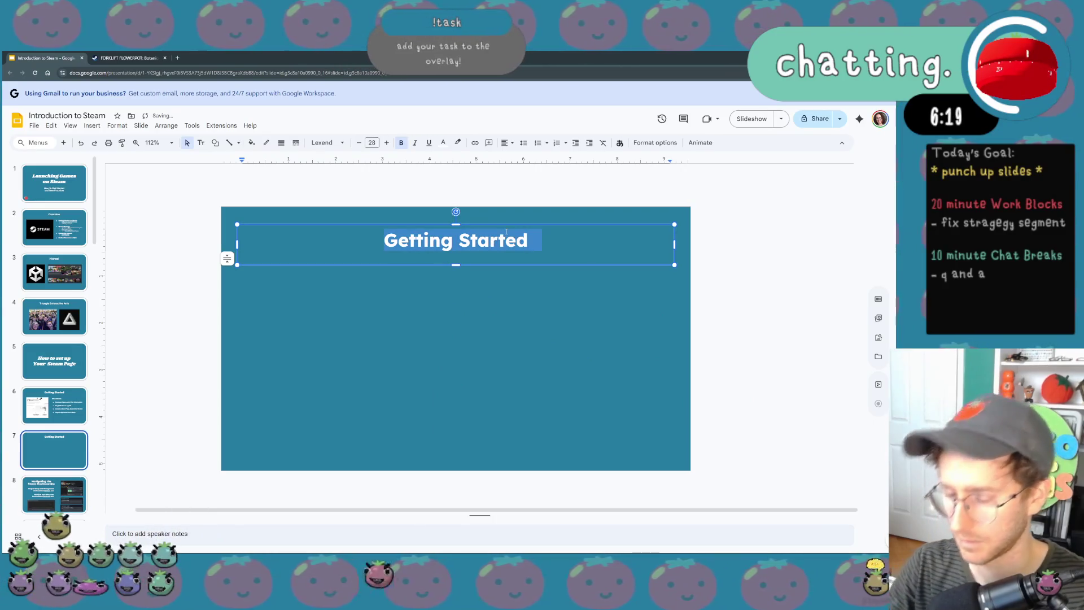
{"action": "type", "text": "Ha"}
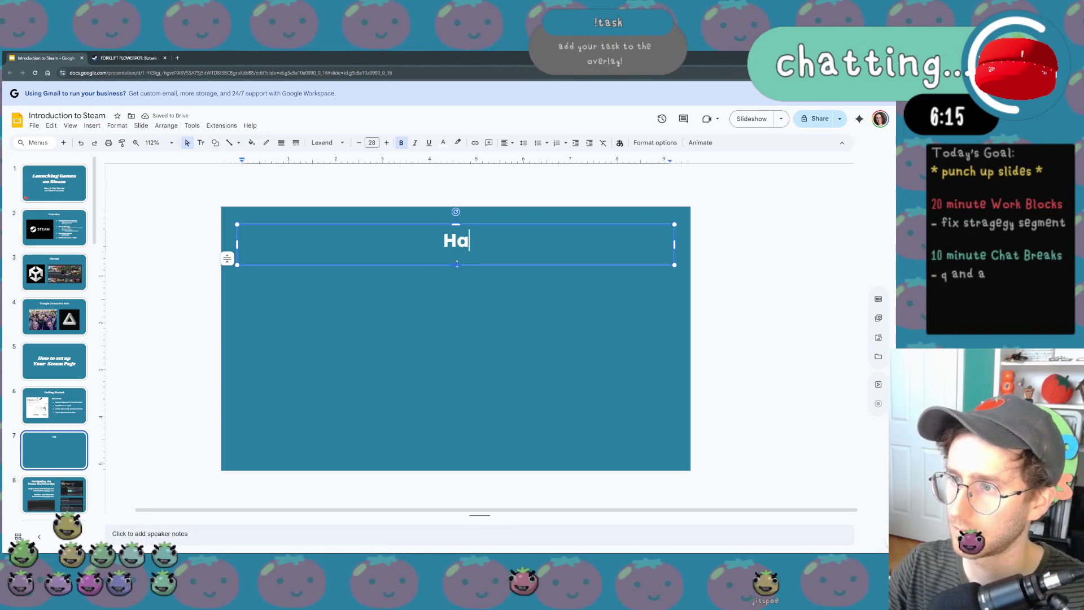
{"action": "left_click_drag", "start_coordinate": [457, 264], "coordinate": [456, 371]}
{"action": "mouse_move", "coordinate": [503, 226]}
{"action": "left_mouse_down"}
{"action": "mouse_move", "coordinate": [503, 274]}
{"action": "mouse_move", "coordinate": [506, 259]}
{"action": "mouse_move", "coordinate": [498, 264]}
{"action": "left_mouse_up"}
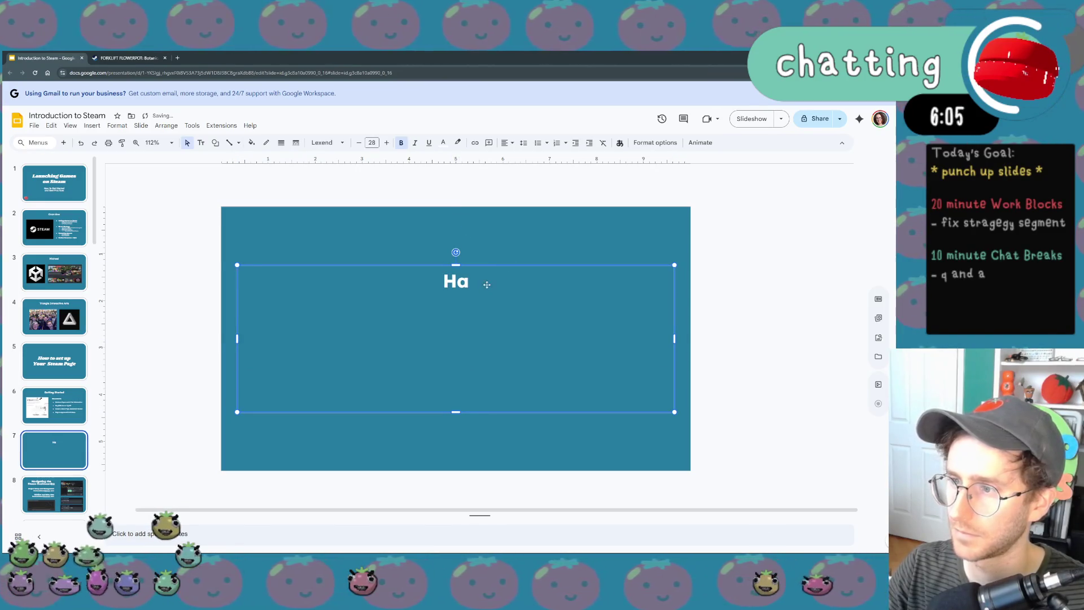
{"action": "type", "text": "ve the "}
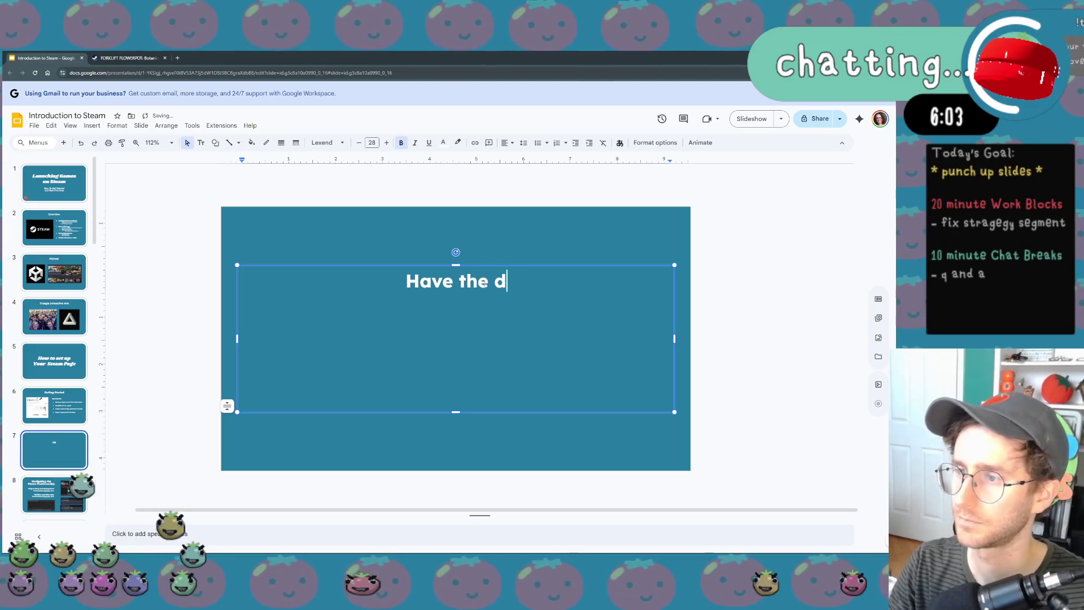
{"action": "type", "text": "difficult conv"}
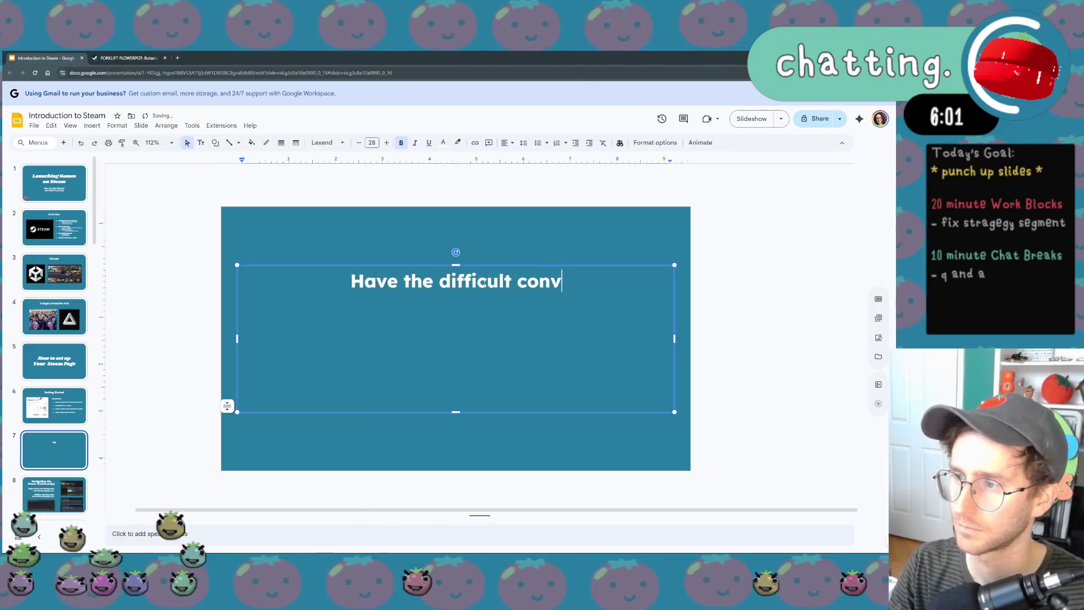
{"action": "type", "text": "ersation now"}
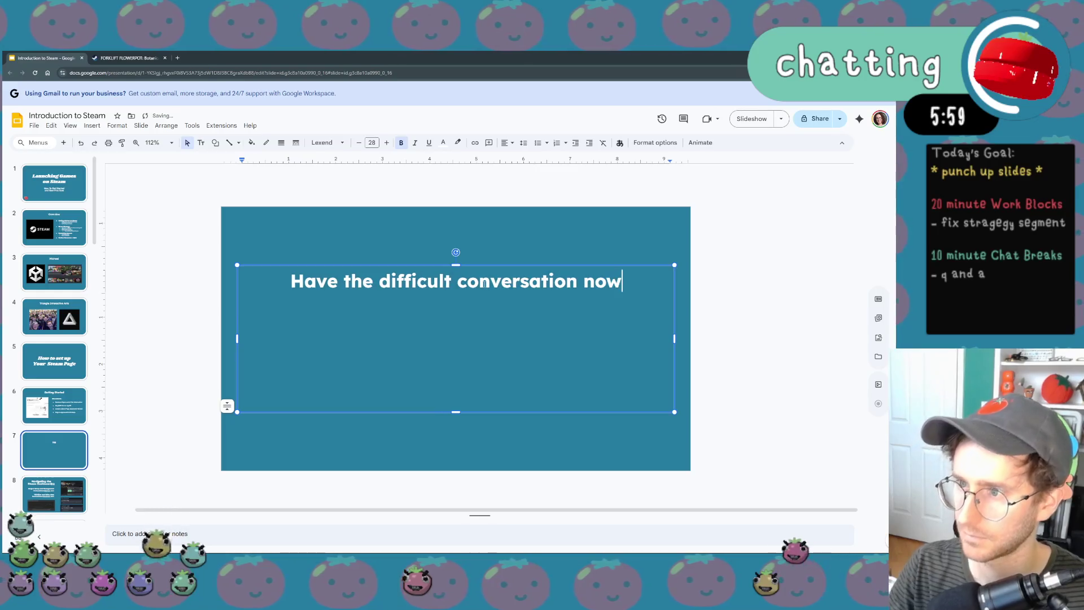
- Break the headline onto two lines before 'conversation' and increase its font size twice
{"action": "left_click", "coordinate": [459, 282]}
{"action": "key", "text": "Return"}
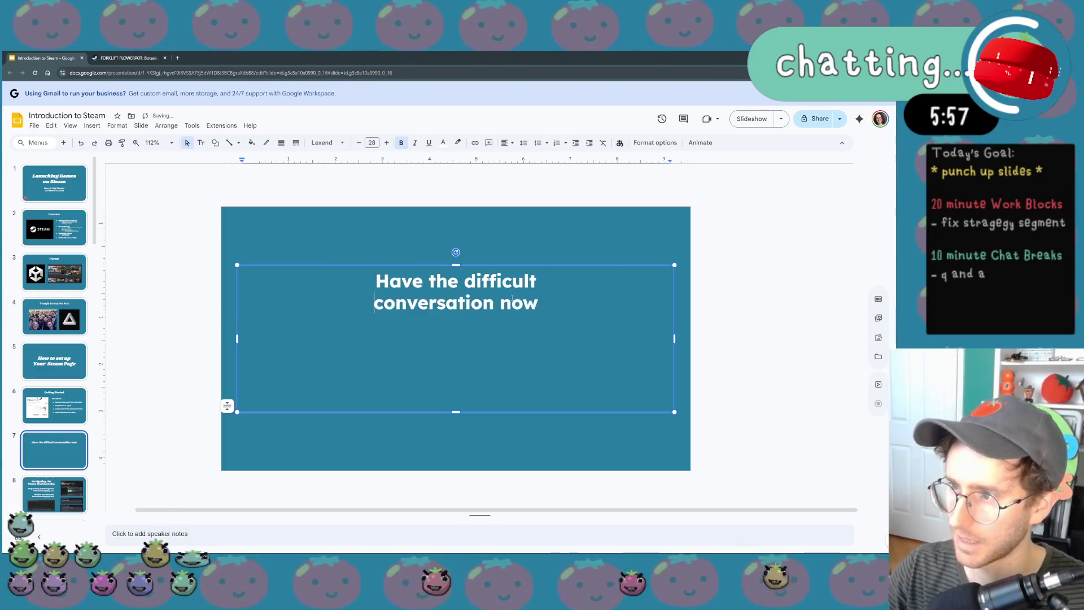
{"action": "type", "text": "!"}
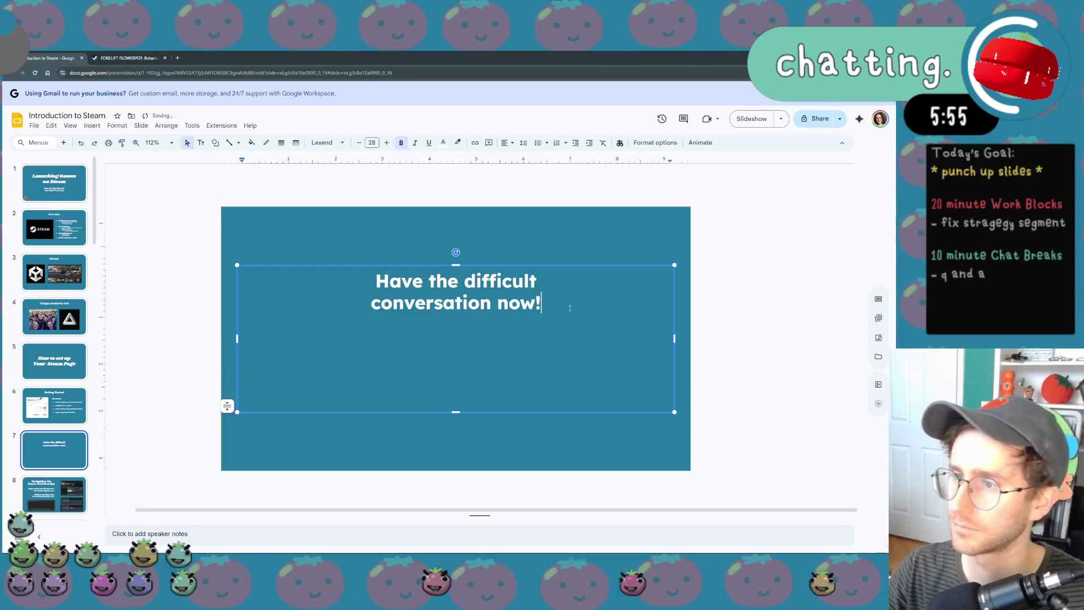
{"action": "left_click_drag", "start_coordinate": [569, 306], "coordinate": [323, 263]}
{"action": "left_click", "coordinate": [386, 143]}
{"action": "left_click", "coordinate": [386, 143]}
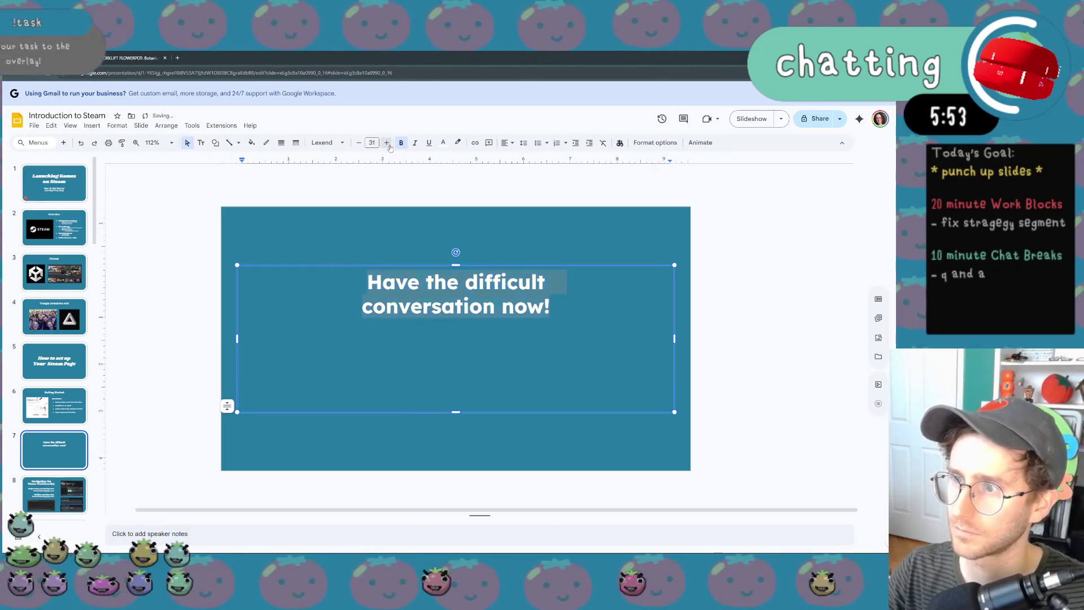
{"action": "left_click", "coordinate": [387, 142]}
{"action": "left_click", "coordinate": [386, 142]}
- Move the 'Have the difficult conversation now!' headline down to the slide's vertical centre and deselect it
{"action": "mouse_move", "coordinate": [455, 266]}
{"action": "left_mouse_down"}
{"action": "mouse_move", "coordinate": [456, 304]}
{"action": "mouse_move", "coordinate": [518, 304]}
{"action": "left_mouse_up"}
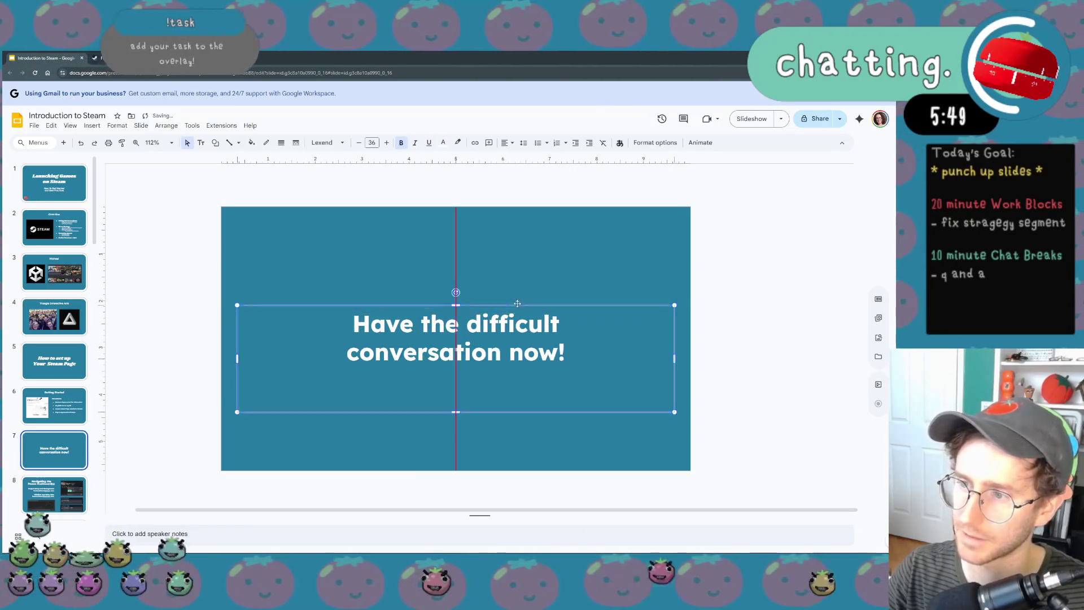
{"action": "key", "text": "Escape"}
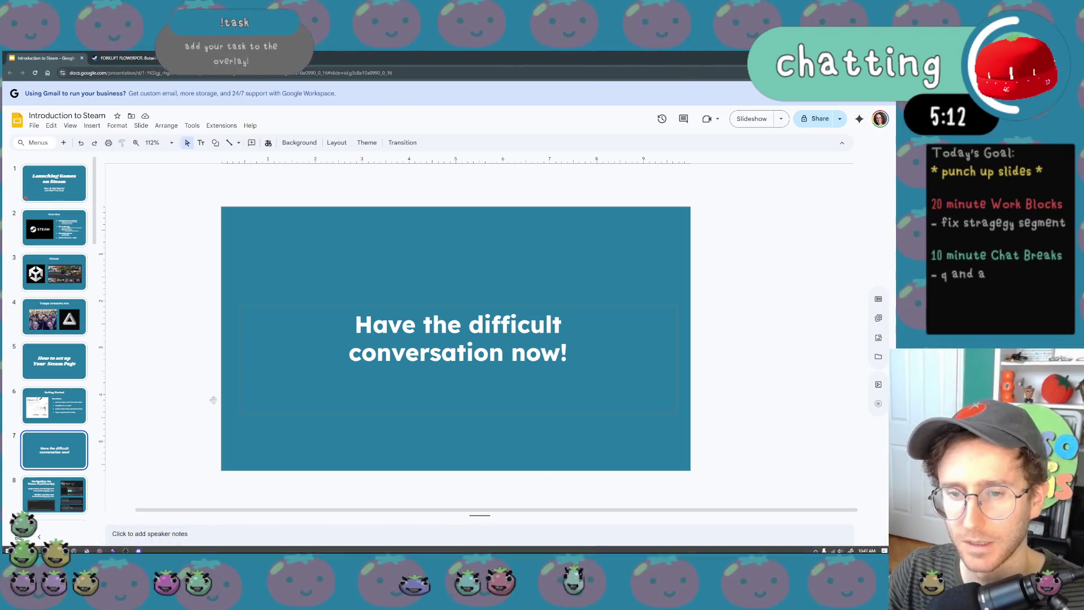
{"action": "scroll", "coordinate": [71, 460], "scroll_direction": "down", "scroll_amount": 1}
{"action": "scroll", "coordinate": [73, 423], "scroll_direction": "down", "scroll_amount": 2}
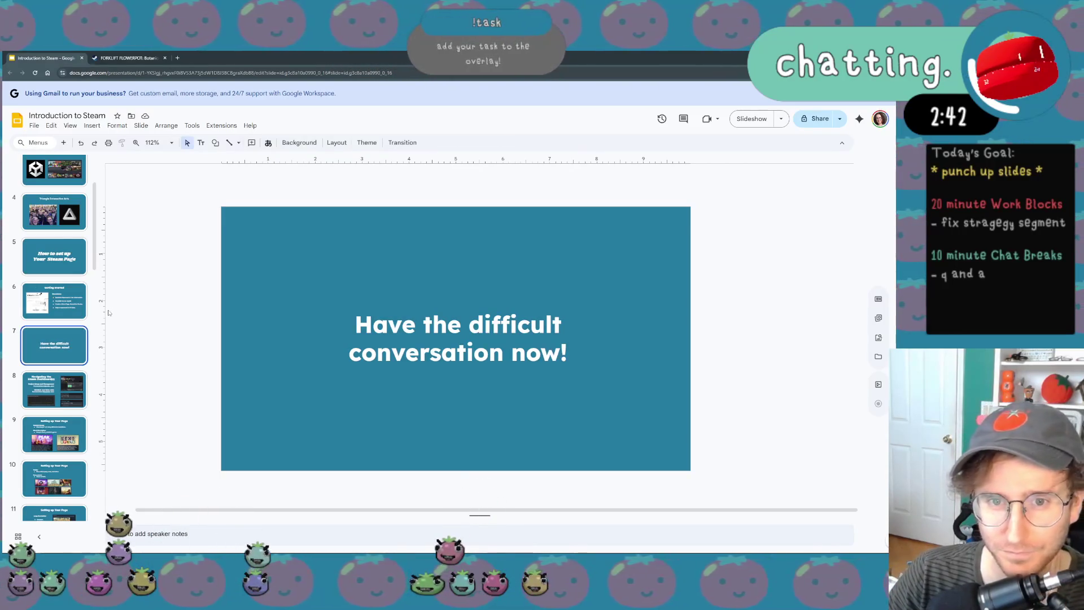
{"action": "scroll", "coordinate": [55, 371], "scroll_direction": "down", "scroll_amount": 1}
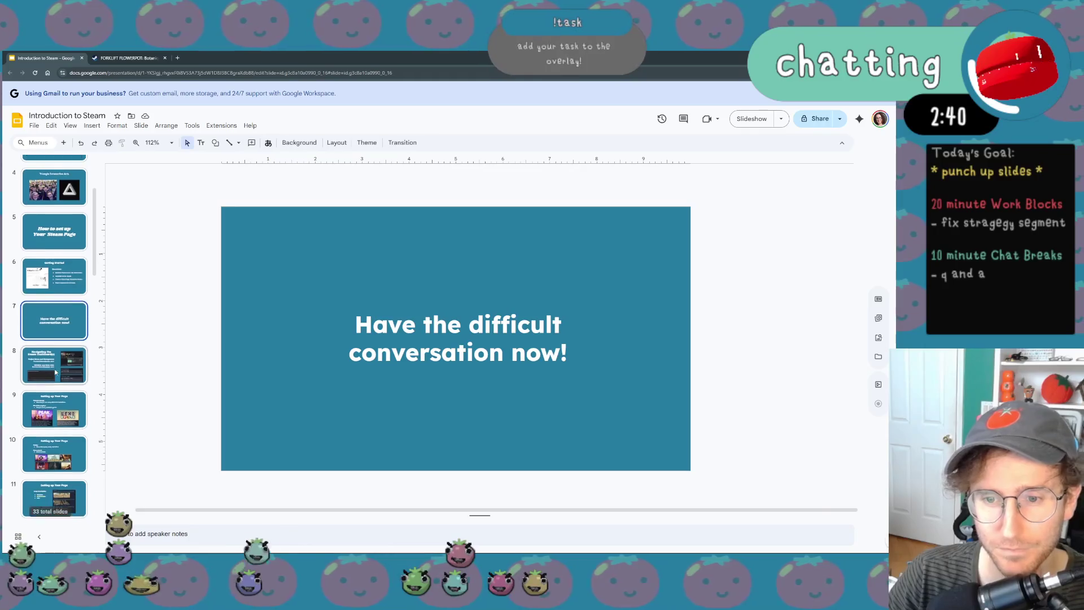
- Show slide 8 and select its 'Navigating the Steam Dashboard(s)' title text and Recent Apps screenshot
{"action": "left_click", "coordinate": [56, 370]}
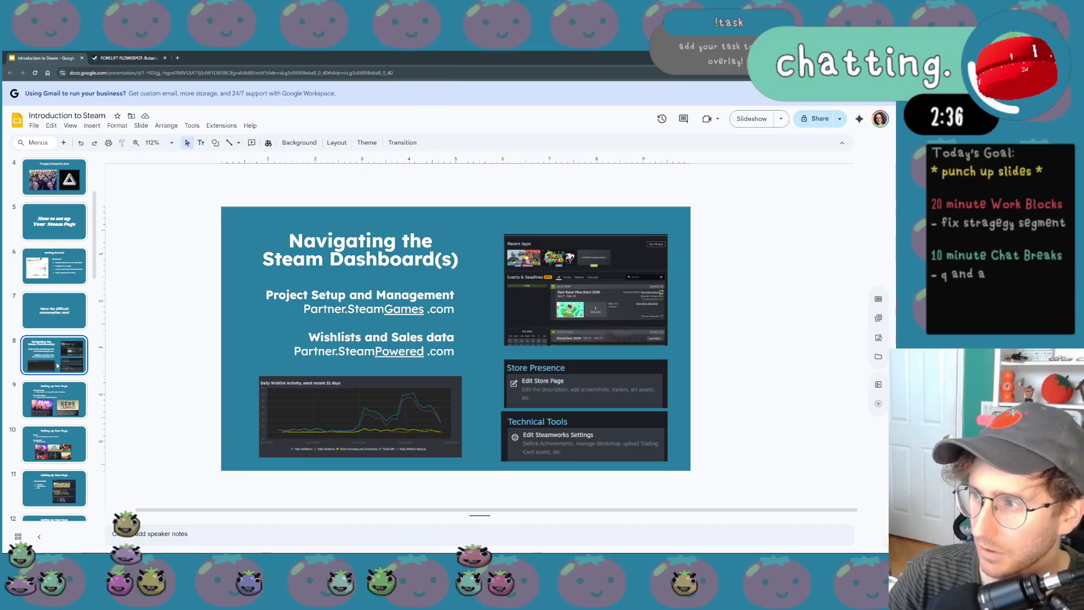
{"action": "left_click", "coordinate": [360, 250]}
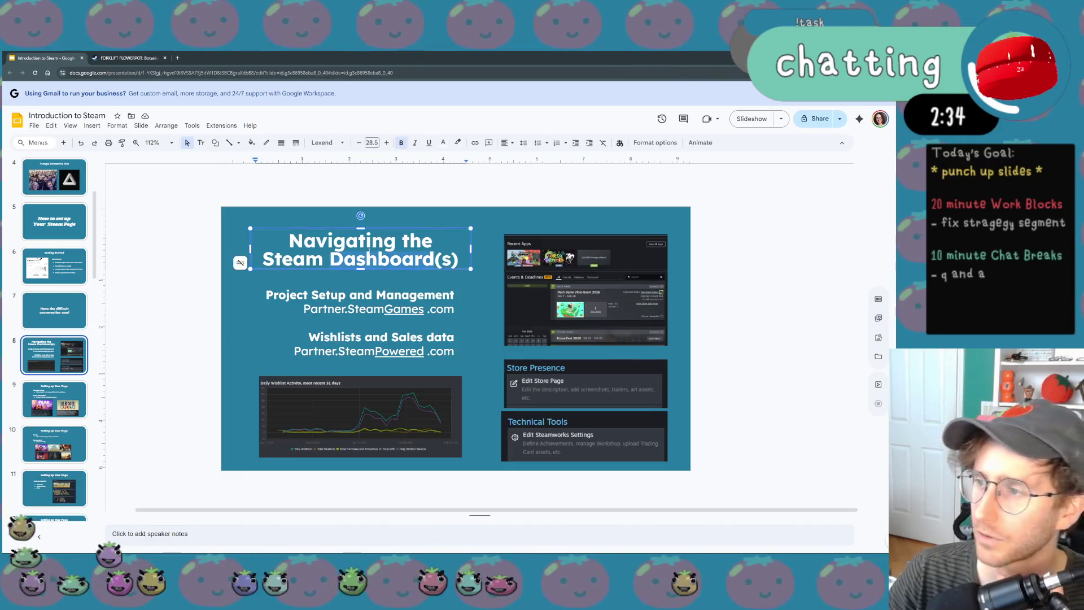
{"action": "key", "text": "ctrl+a"}
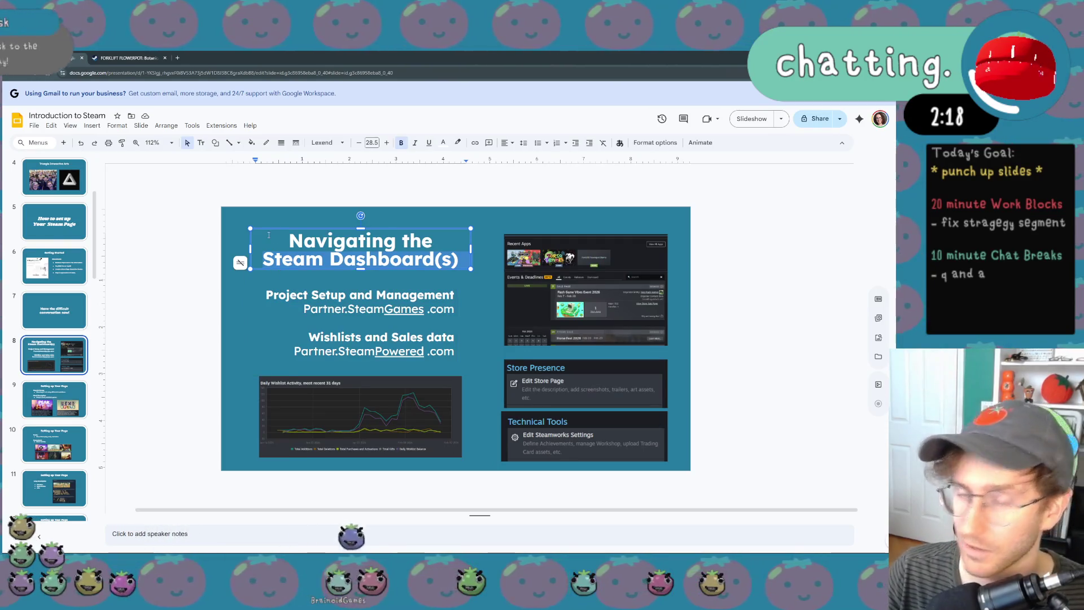
{"action": "left_click", "coordinate": [542, 419]}
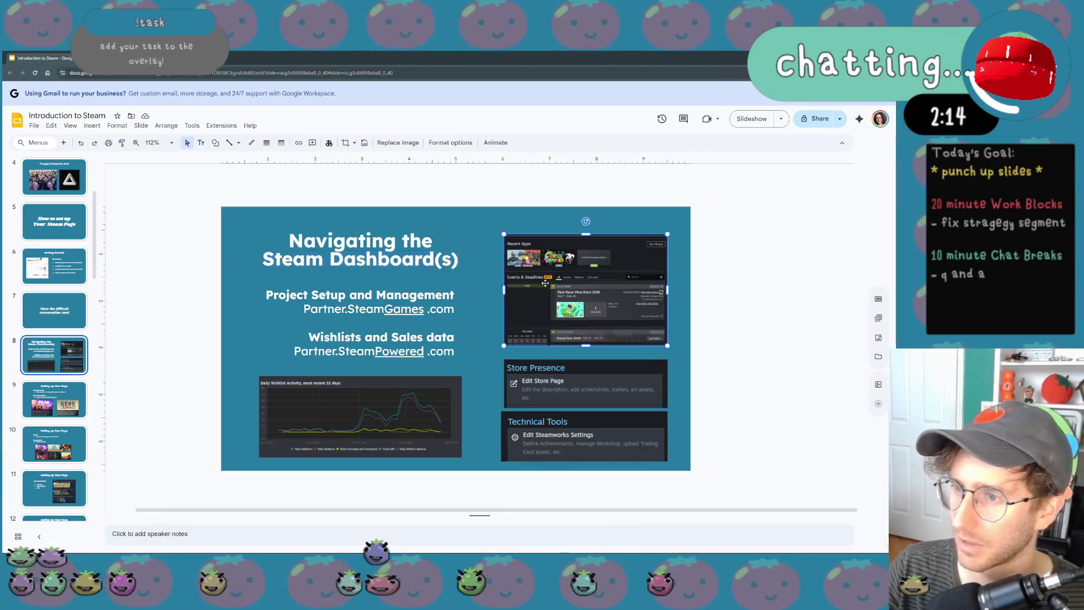
{"action": "left_click", "coordinate": [525, 403]}
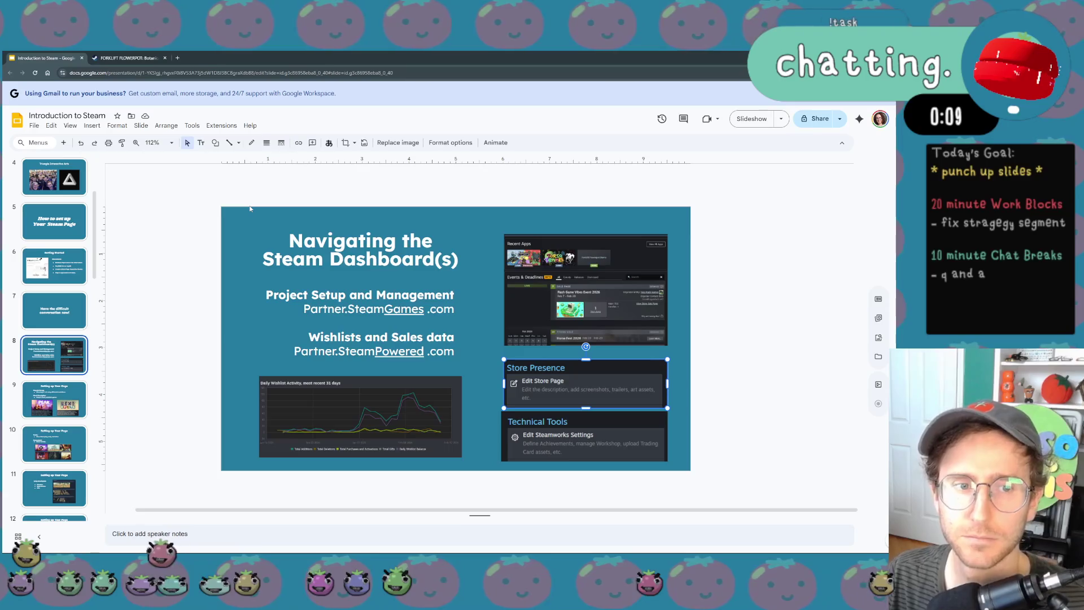
{"action": "key", "text": "XF86AudioLowerVolume"}
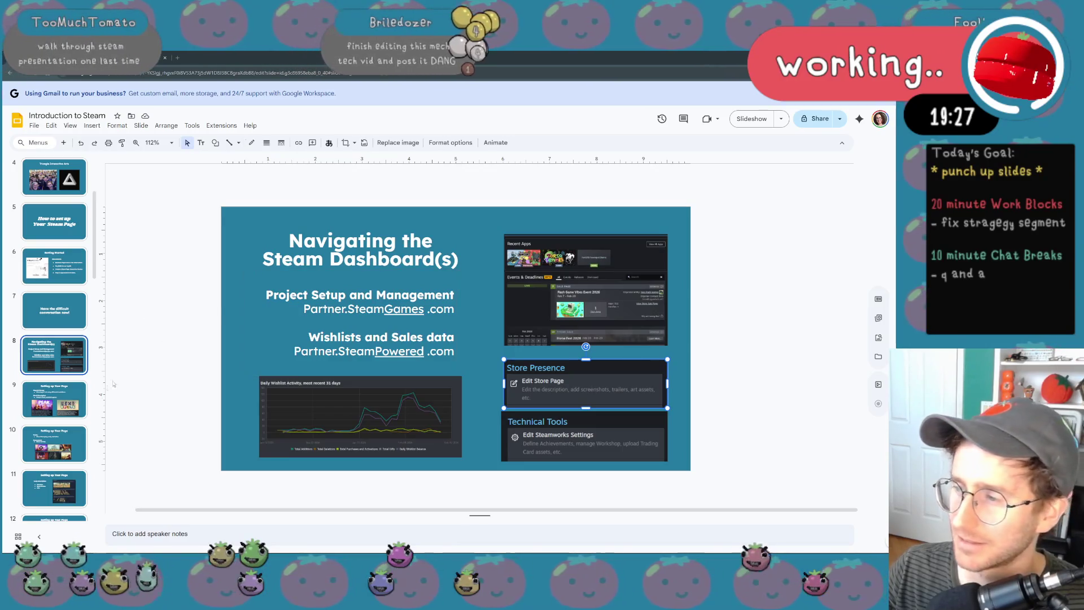
{"action": "scroll", "coordinate": [92, 315], "scroll_direction": "up", "scroll_amount": 2}
{"action": "scroll", "coordinate": [84, 355], "scroll_direction": "up", "scroll_amount": 2}
{"action": "scroll", "coordinate": [78, 424], "scroll_direction": "up", "scroll_amount": 2}
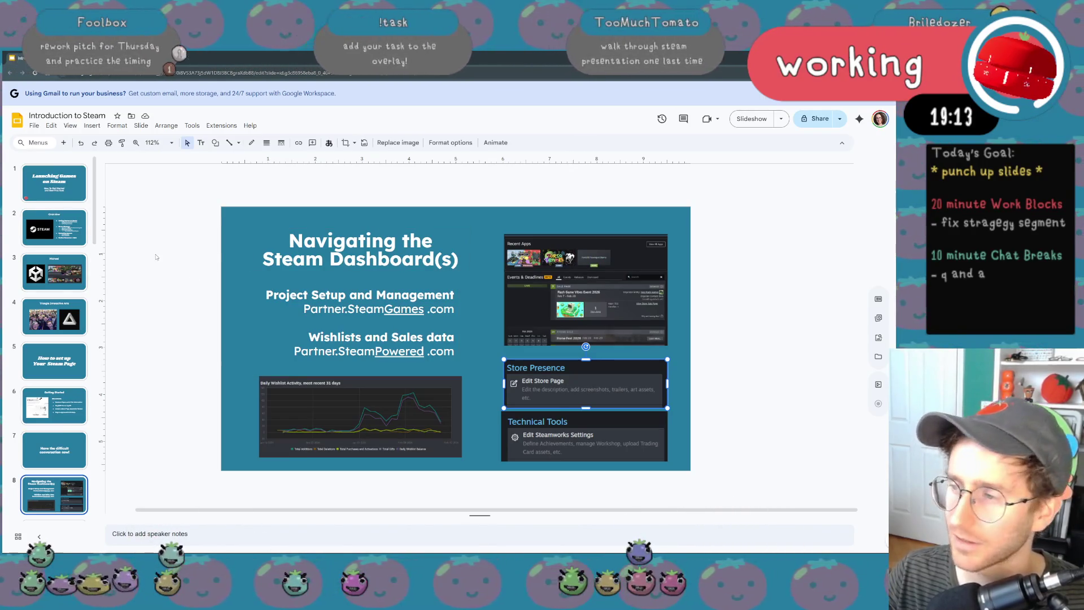
- Page back a slide, then step forward to the Navigating the Steam Dashboard(s) slide
{"action": "key", "text": "Page_Up"}
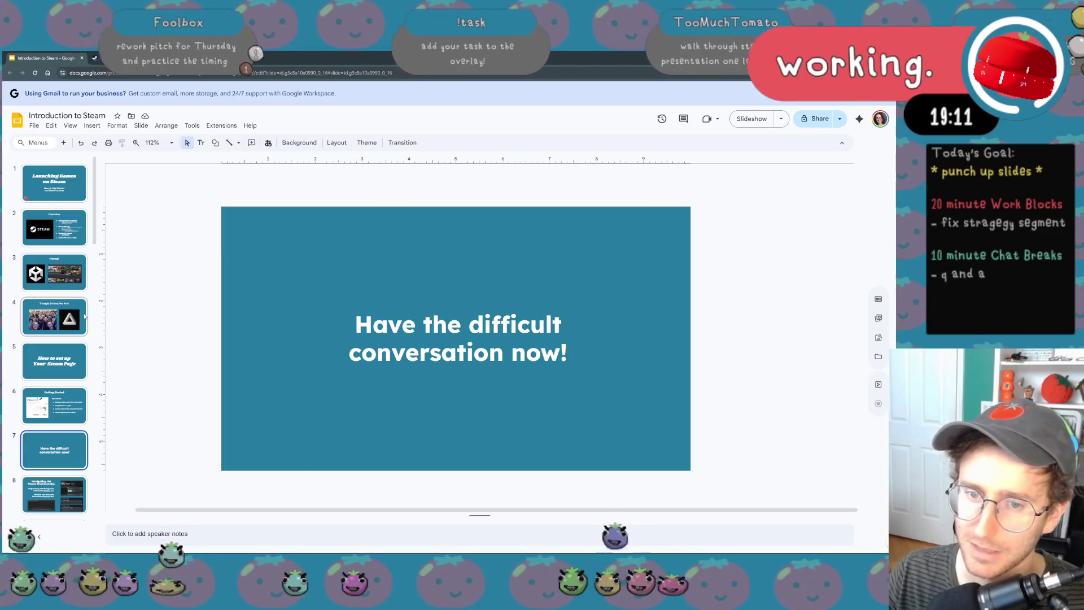
{"action": "scroll", "coordinate": [76, 287], "scroll_direction": "down", "scroll_amount": 2}
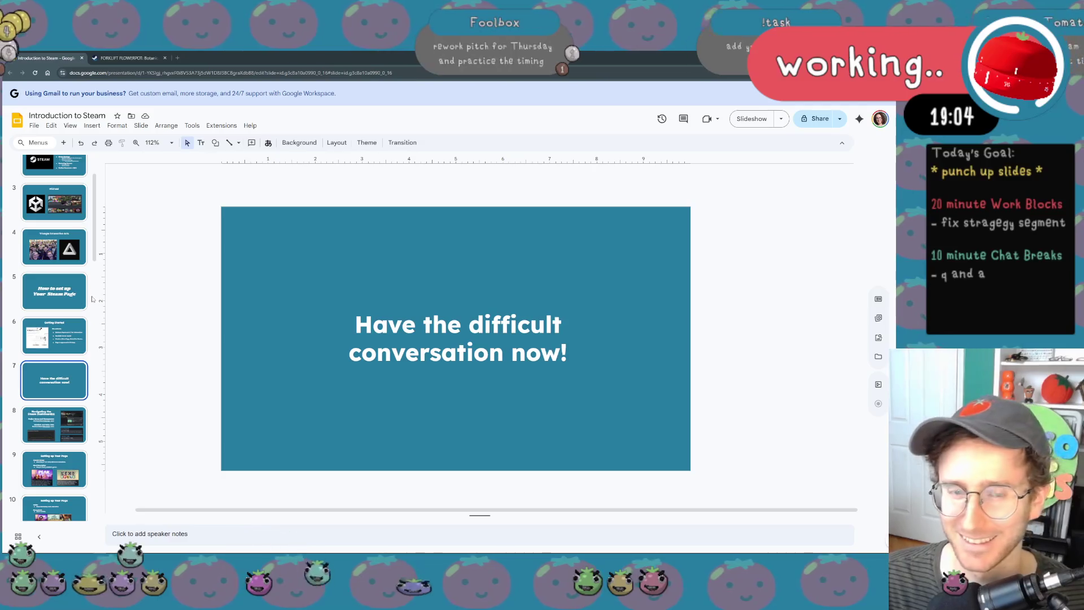
{"action": "key", "text": "Down"}
- Jump to the Overview slide and step on to the Triangle Interactive Arts slide
{"action": "key", "text": "Down"}
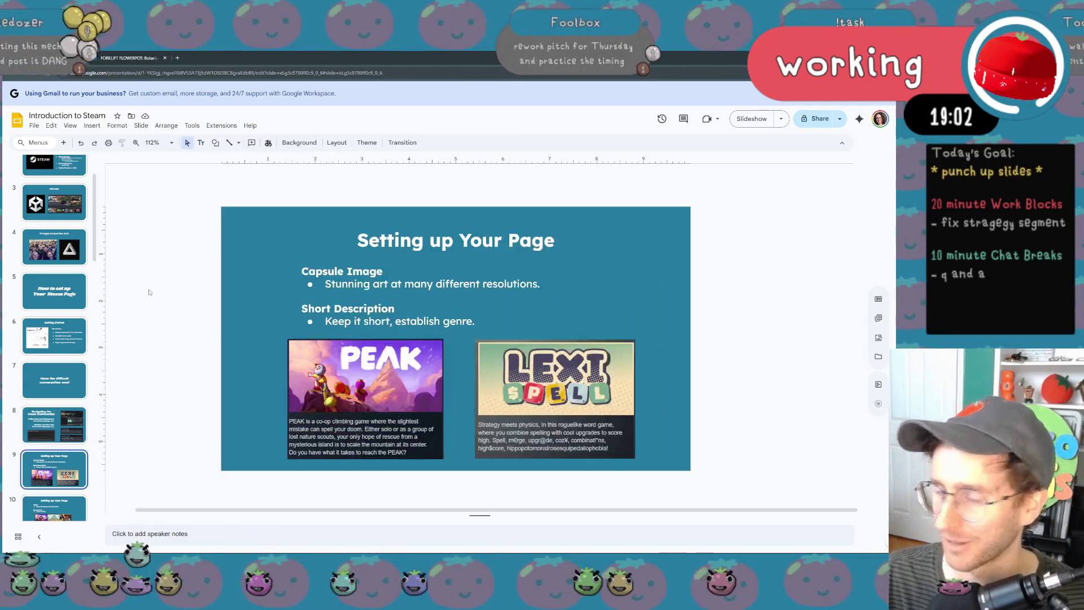
{"action": "key", "text": "Down"}
{"action": "key", "text": "Up"}
{"action": "left_click", "coordinate": [74, 240]}
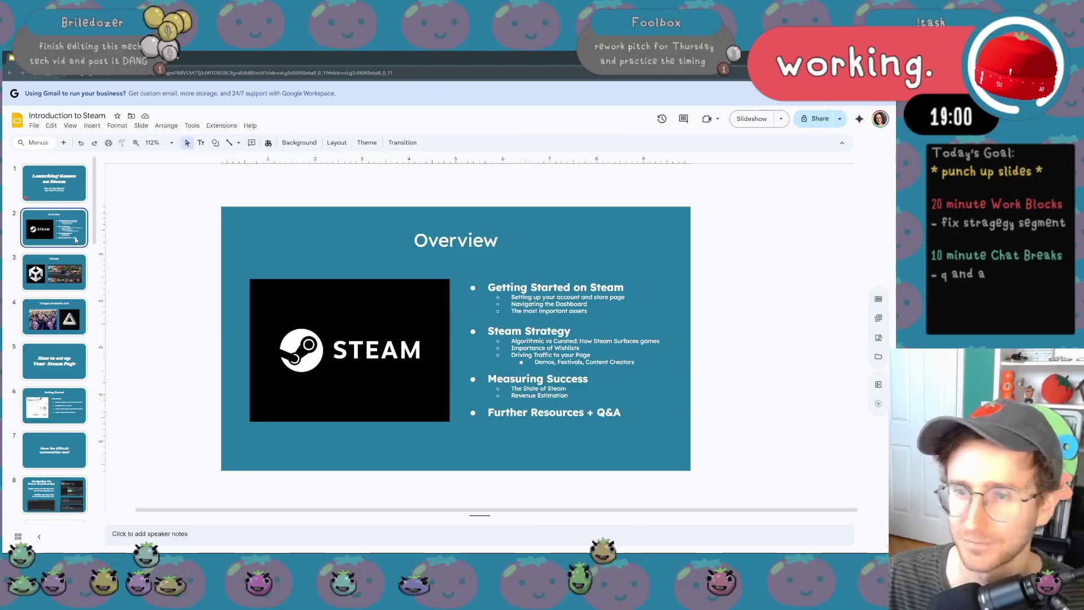
{"action": "key", "text": "Down"}
{"action": "key", "text": "Down"}
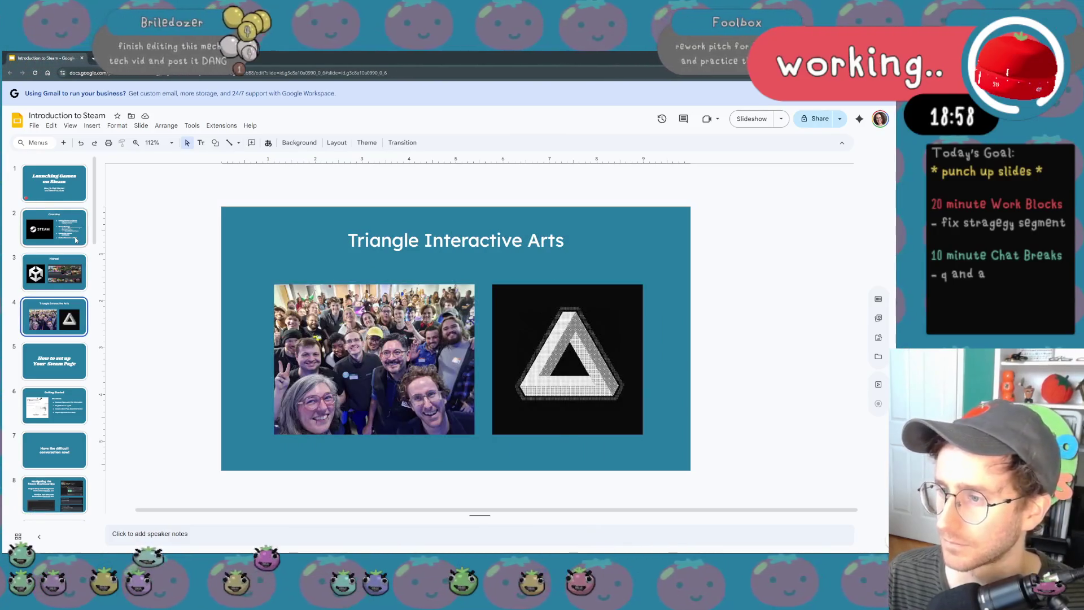
{"action": "key", "text": "Down"}
{"action": "key", "text": "Down"}
- Step through the dashboard, page setup and description slides to slide 14, Capsule Image and Trailer
{"action": "key", "text": "Down"}
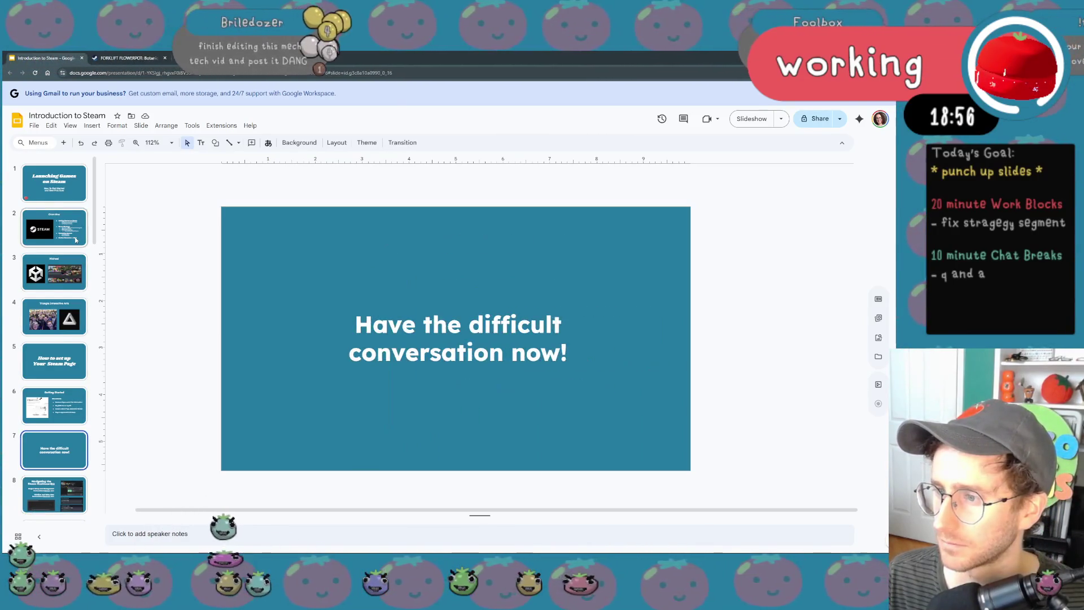
{"action": "key", "text": "Down"}
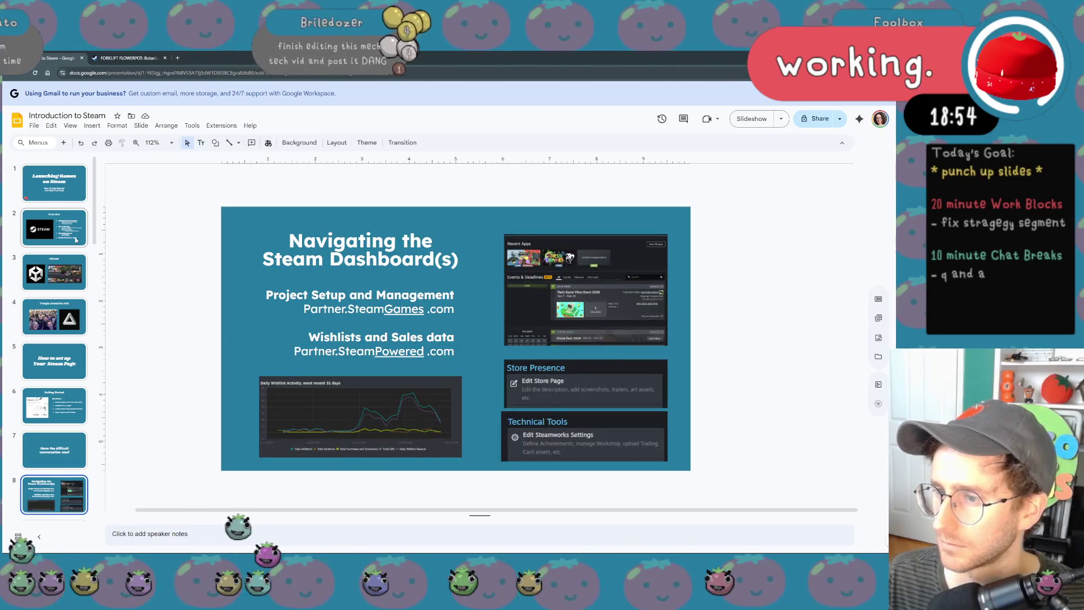
{"action": "key", "text": "Down"}
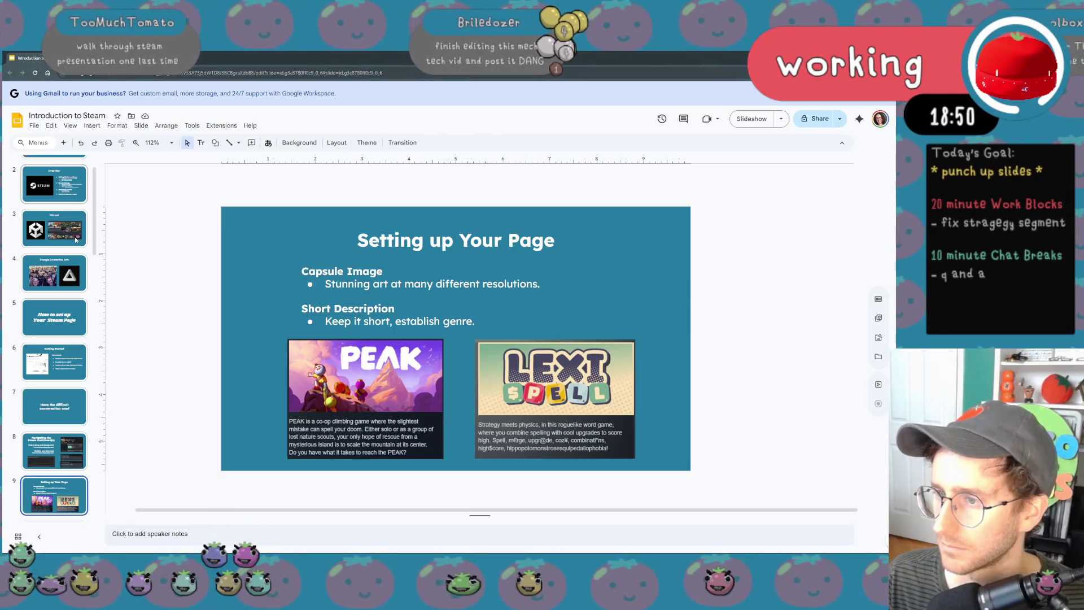
{"action": "key", "text": "Down"}
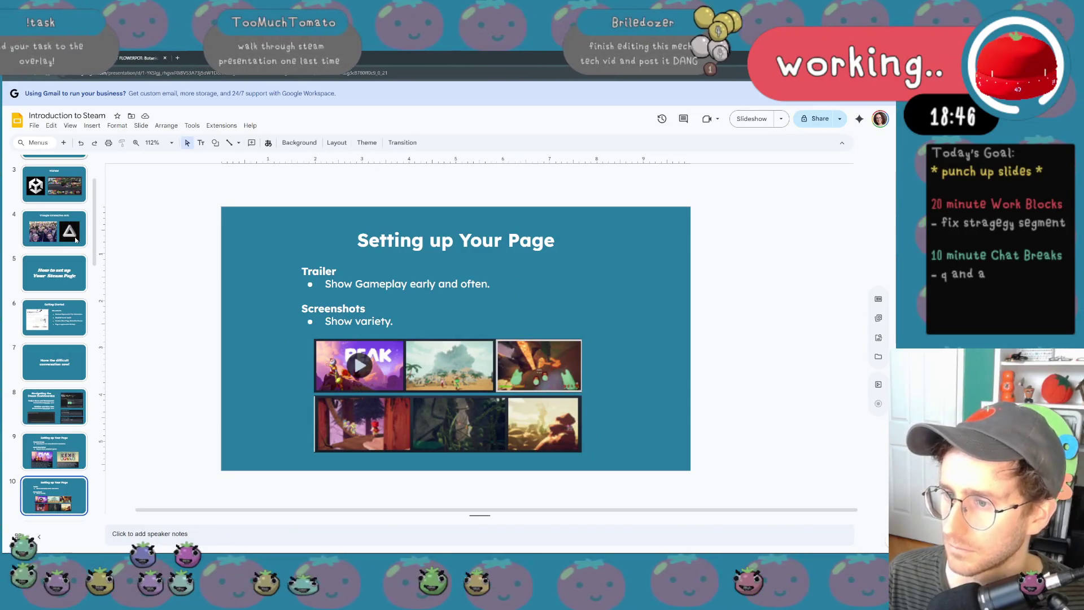
{"action": "key", "text": "Down"}
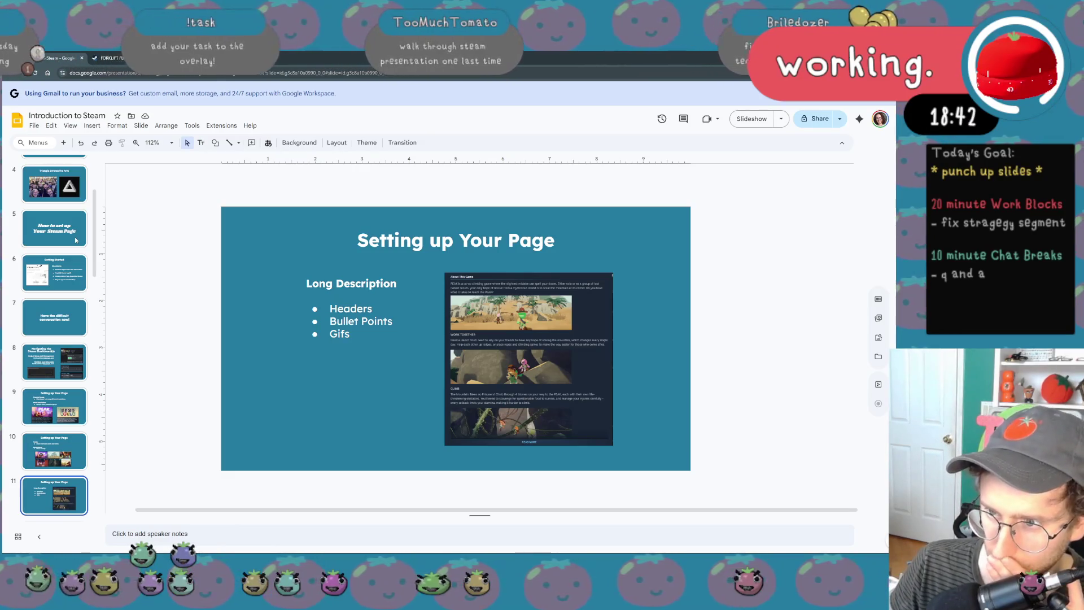
{"action": "key", "text": "Down"}
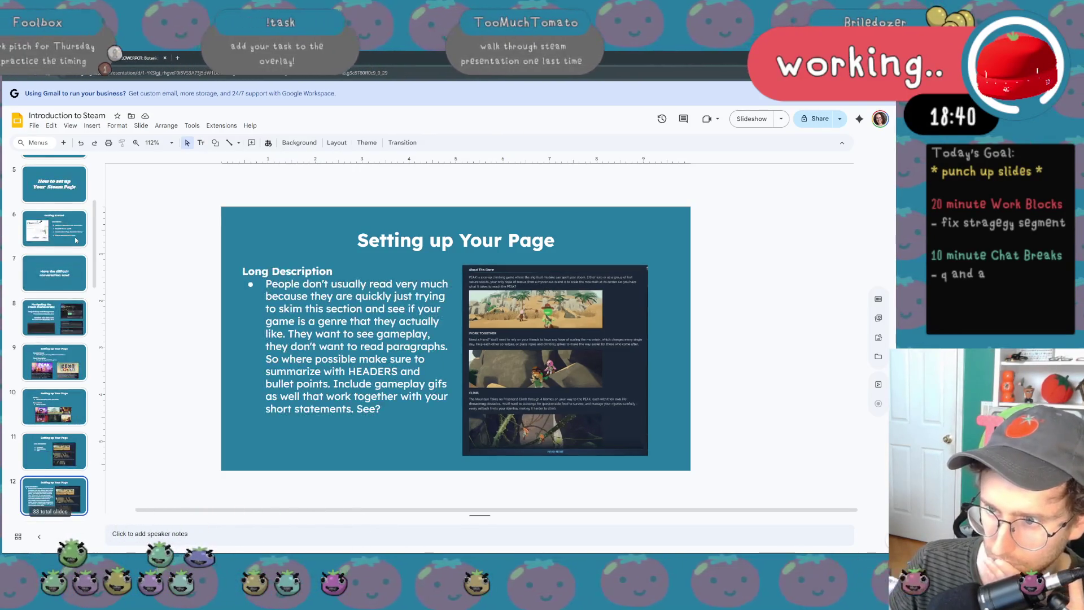
{"action": "key", "text": "Down"}
{"action": "key", "text": "Down"}
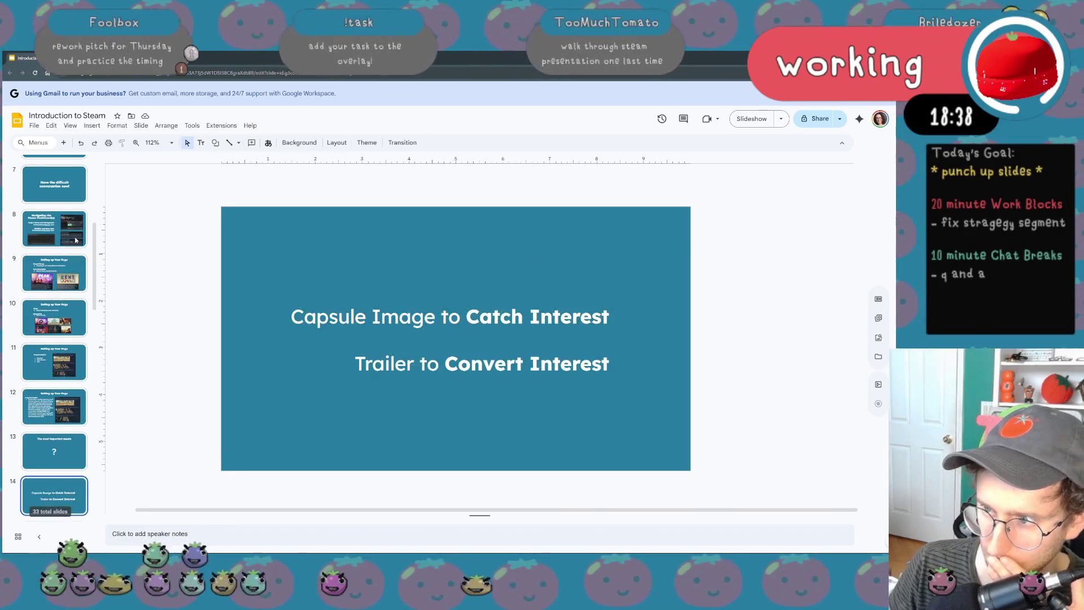
- Step through the Steam Strategy slides to 'Driving Traffic to your Page', then switch to the Steam Quebec Games Celebration tab
{"action": "key", "text": "Down"}
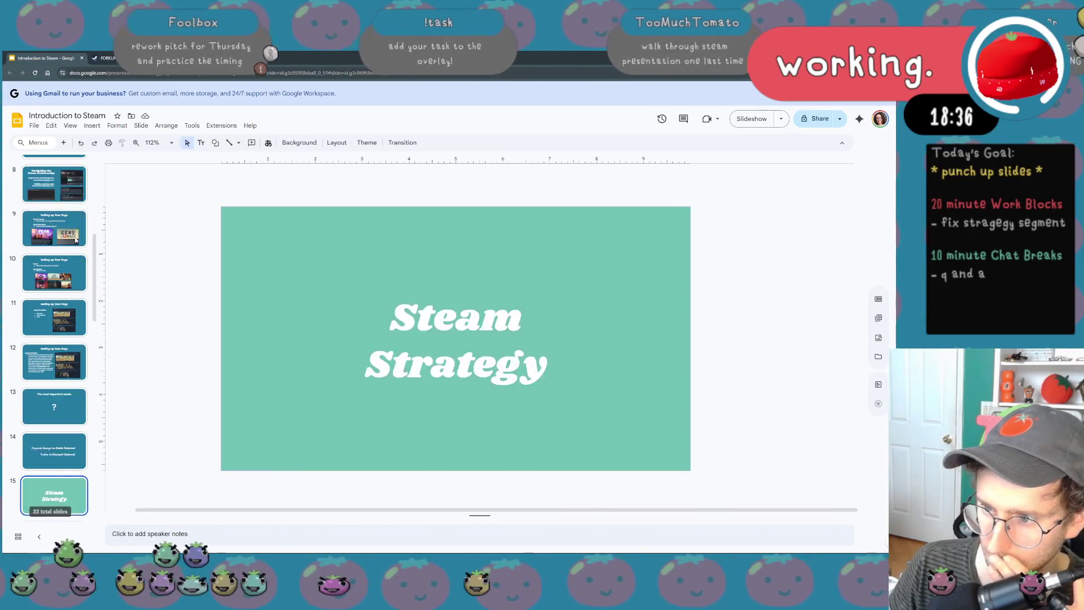
{"action": "key", "text": "Down"}
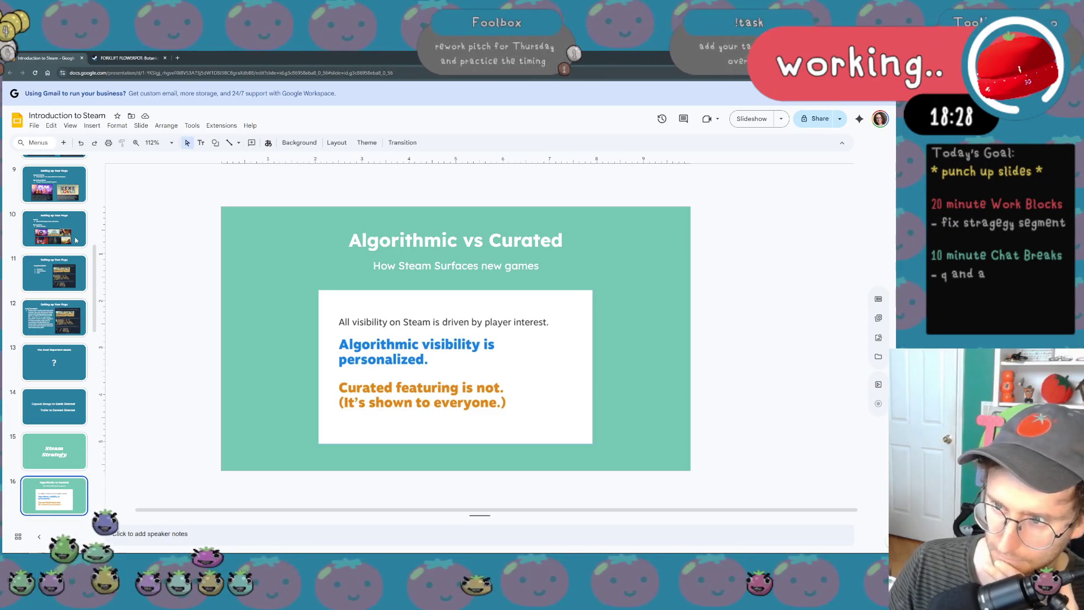
{"action": "key", "text": "Down"}
{"action": "key", "text": "Down"}
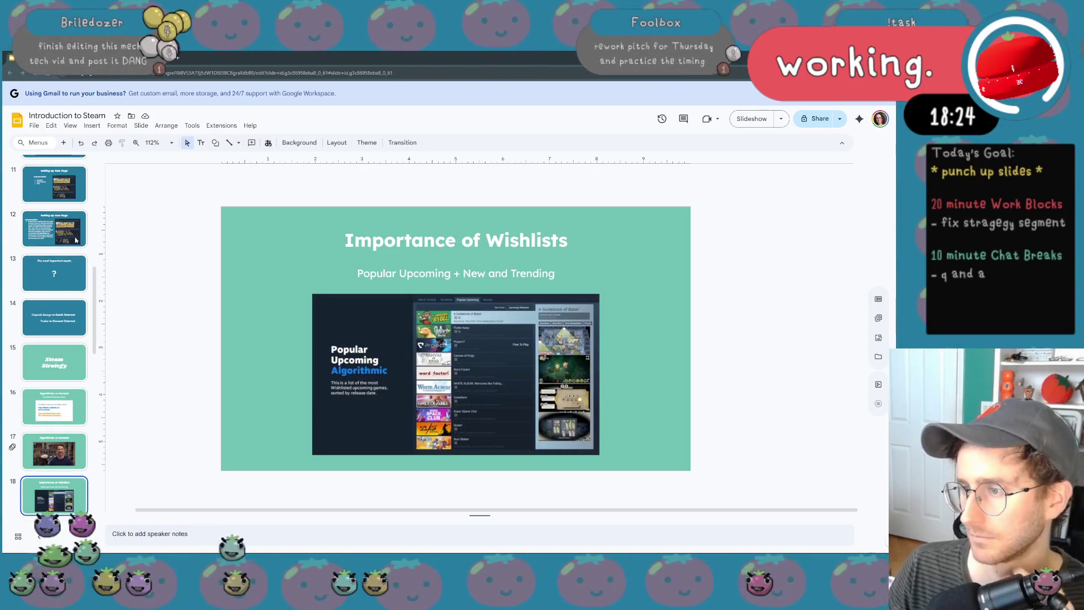
{"action": "key", "text": "Down"}
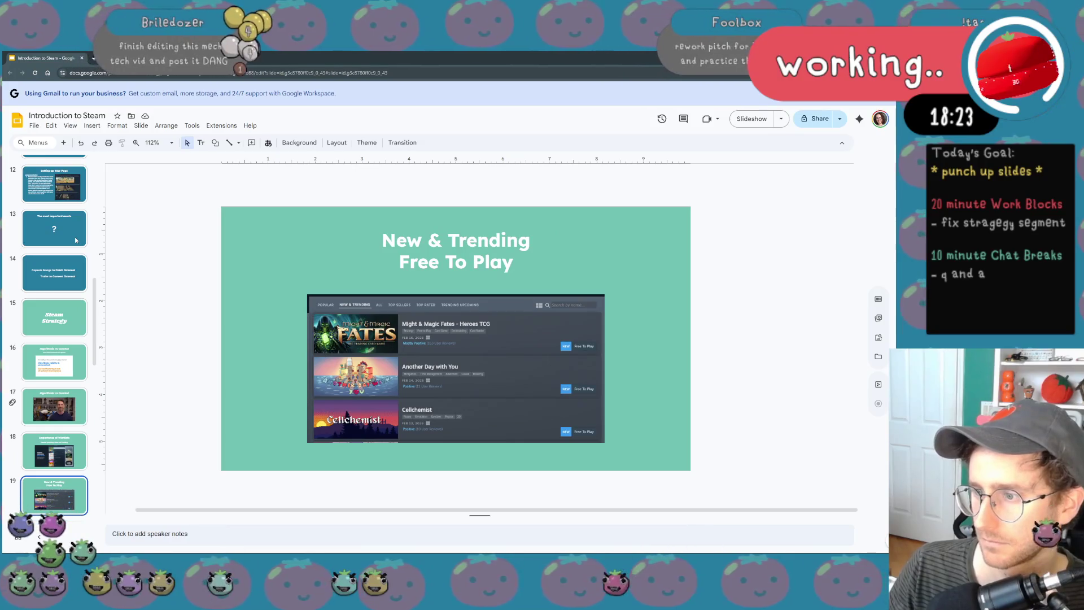
{"action": "key", "text": "Down"}
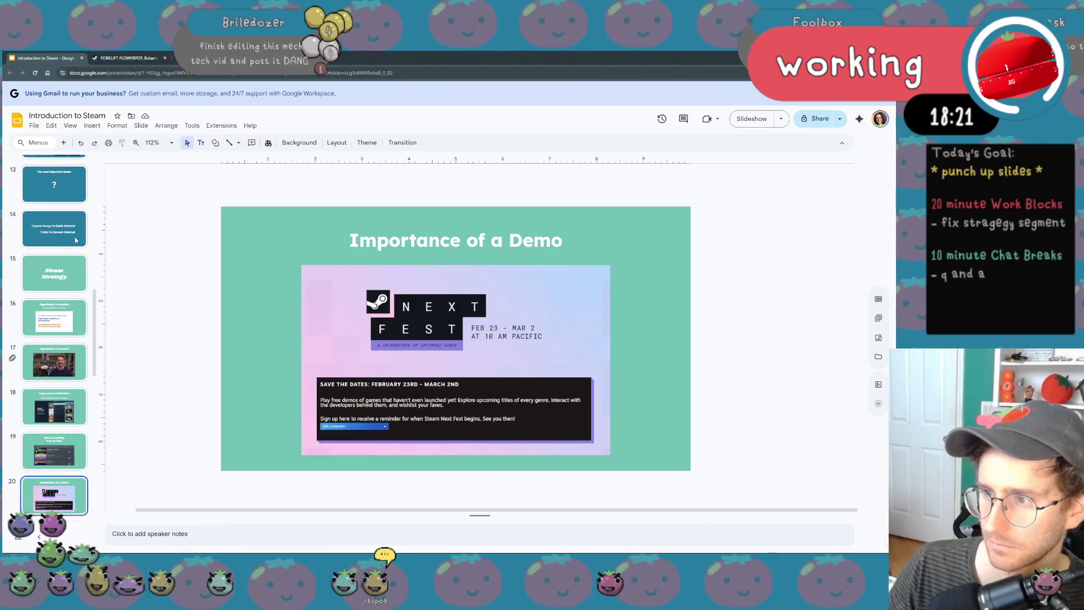
{"action": "key", "text": "Down"}
{"action": "key", "text": "Down"}
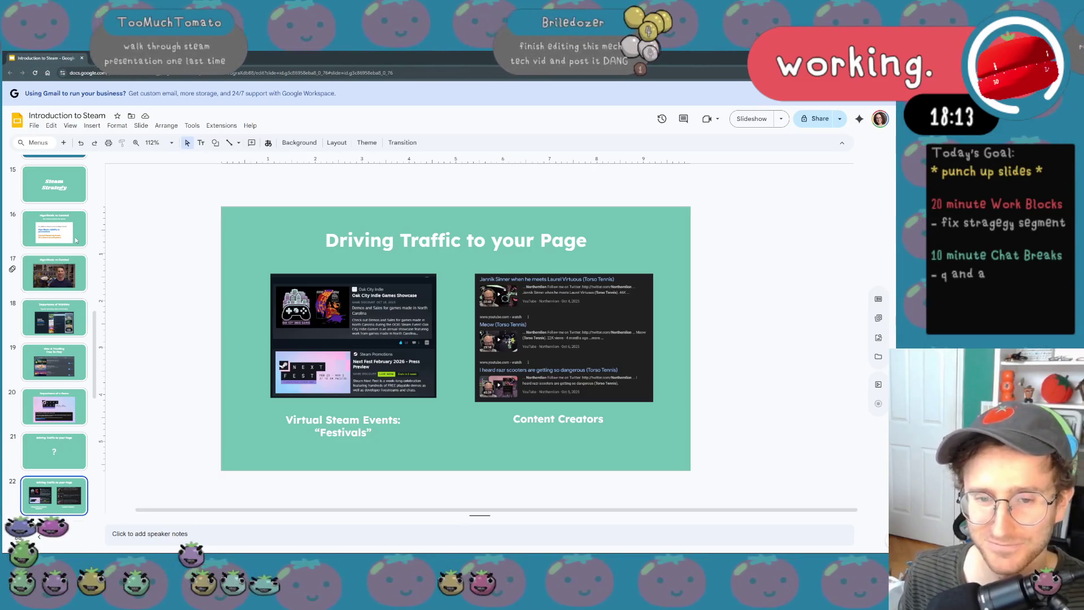
{"action": "key", "text": "XF86AudioLowerVolume"}
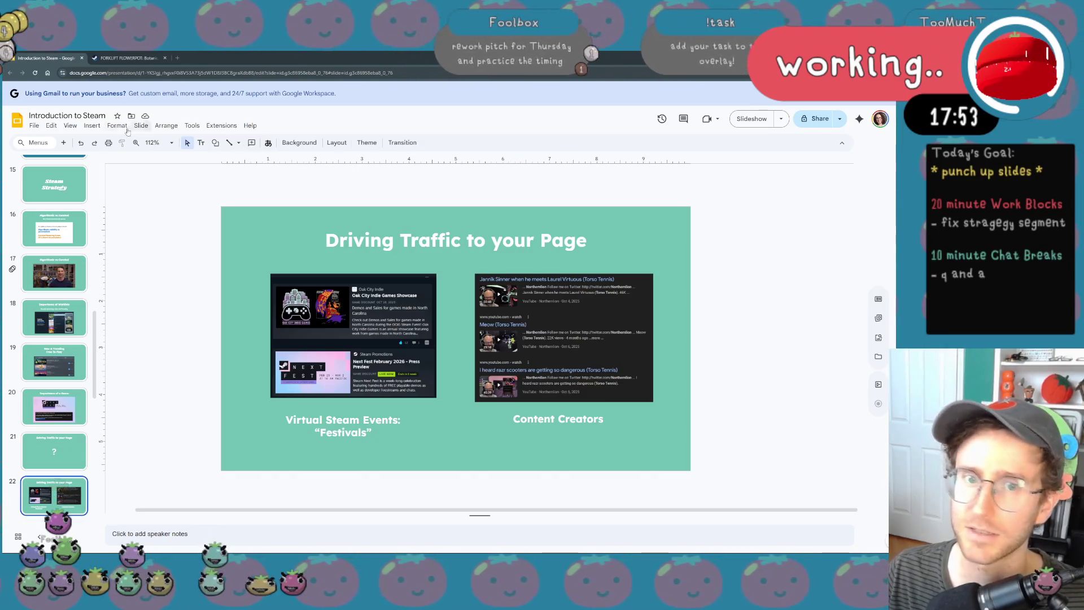
{"action": "key", "text": "ctrl+Tab"}
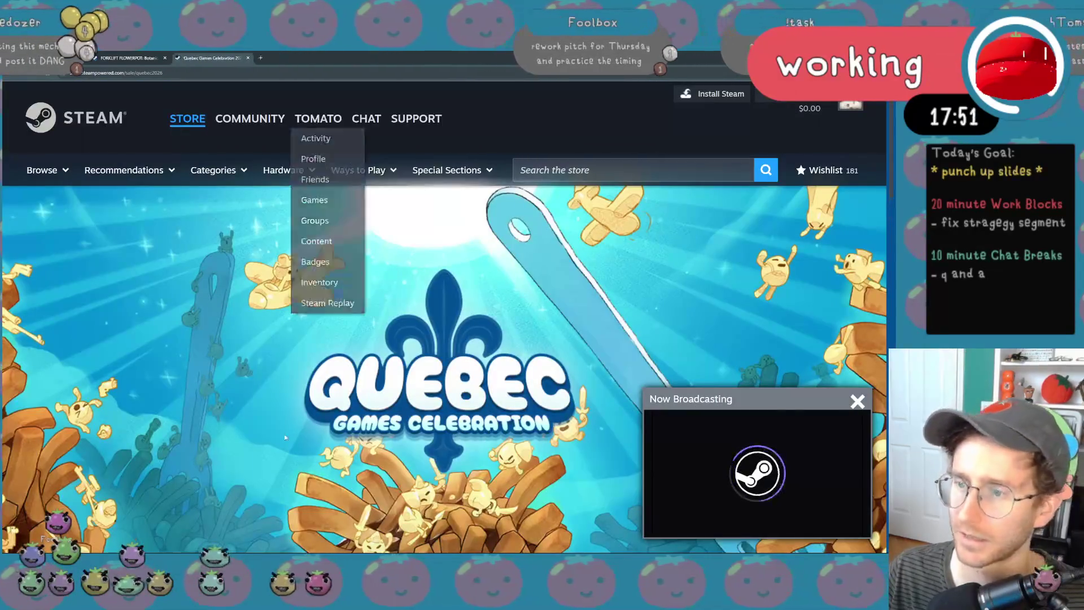
{"action": "scroll", "coordinate": [441, 340], "scroll_direction": "down", "scroll_amount": 3}
{"action": "scroll", "coordinate": [441, 339], "scroll_direction": "down", "scroll_amount": 1}
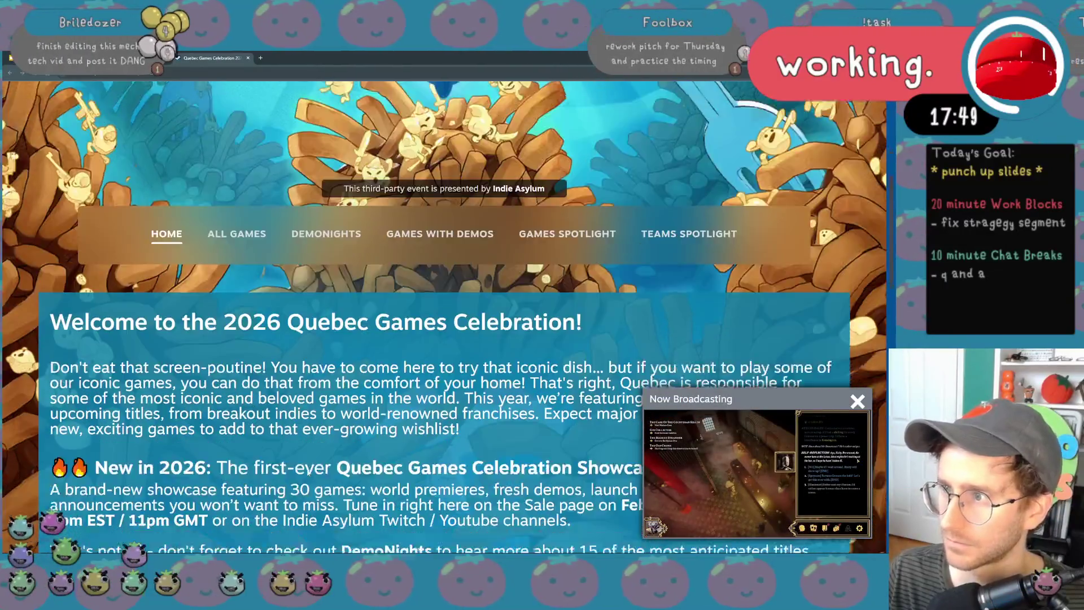
{"action": "scroll", "coordinate": [440, 338], "scroll_direction": "down", "scroll_amount": 3}
{"action": "scroll", "coordinate": [441, 339], "scroll_direction": "down", "scroll_amount": 3}
{"action": "scroll", "coordinate": [440, 339], "scroll_direction": "down", "scroll_amount": 1}
{"action": "scroll", "coordinate": [441, 339], "scroll_direction": "up", "scroll_amount": 3}
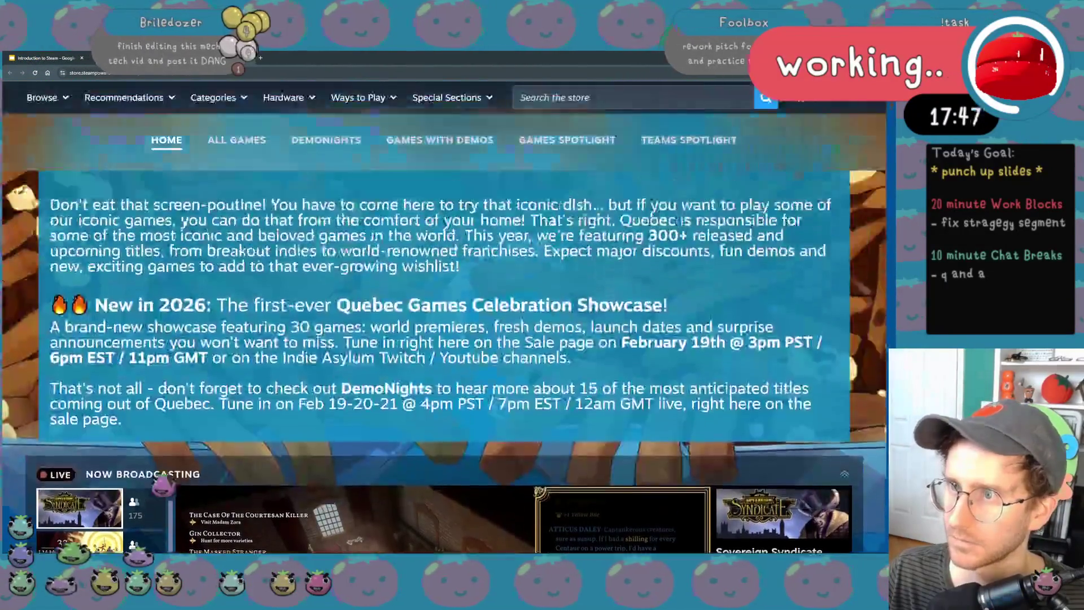
{"action": "scroll", "coordinate": [441, 339], "scroll_direction": "up", "scroll_amount": 2}
{"action": "scroll", "coordinate": [440, 339], "scroll_direction": "down", "scroll_amount": 2}
{"action": "scroll", "coordinate": [254, 399], "scroll_direction": "down", "scroll_amount": 2}
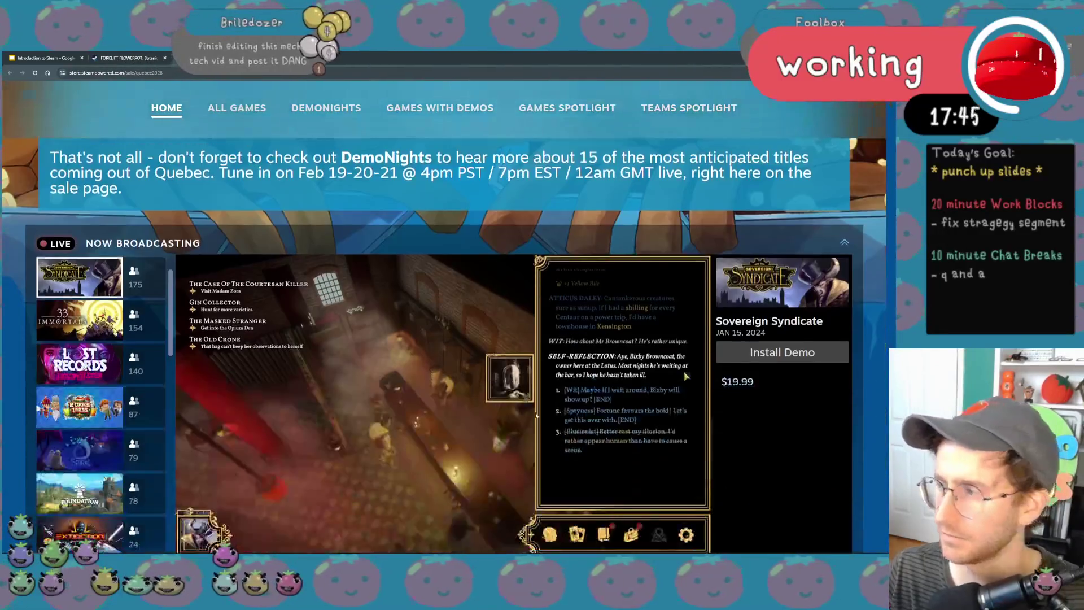
{"action": "scroll", "coordinate": [254, 400], "scroll_direction": "down", "scroll_amount": 2}
{"action": "scroll", "coordinate": [203, 409], "scroll_direction": "down", "scroll_amount": 1, "text": "ctrl"}
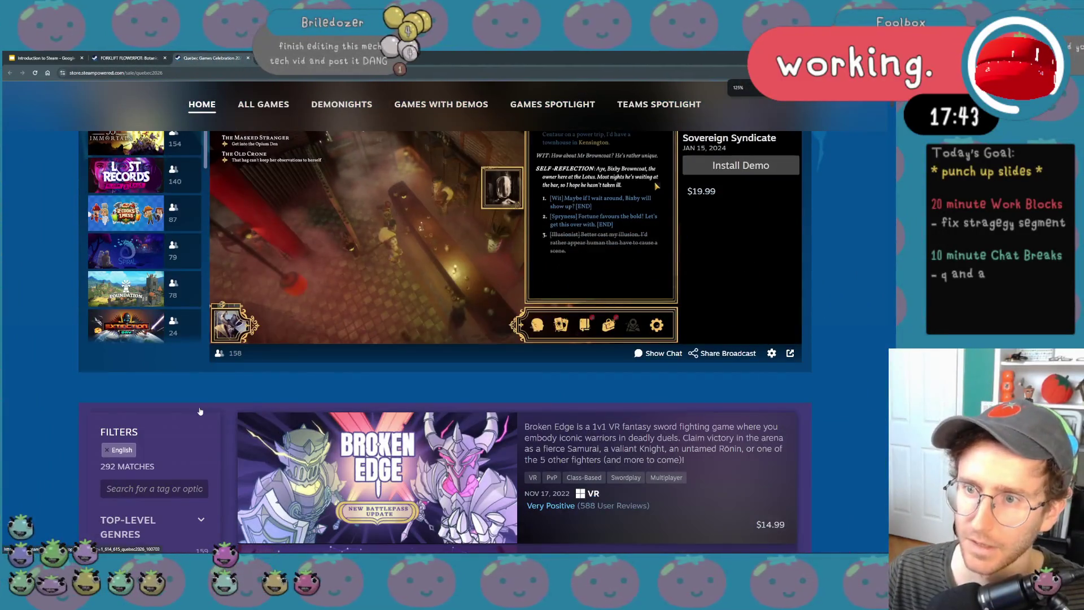
{"action": "scroll", "coordinate": [199, 382], "scroll_direction": "down", "scroll_amount": 1, "text": "ctrl"}
{"action": "scroll", "coordinate": [190, 333], "scroll_direction": "down", "scroll_amount": 1, "text": "ctrl"}
{"action": "scroll", "coordinate": [229, 279], "scroll_direction": "down", "scroll_amount": 3}
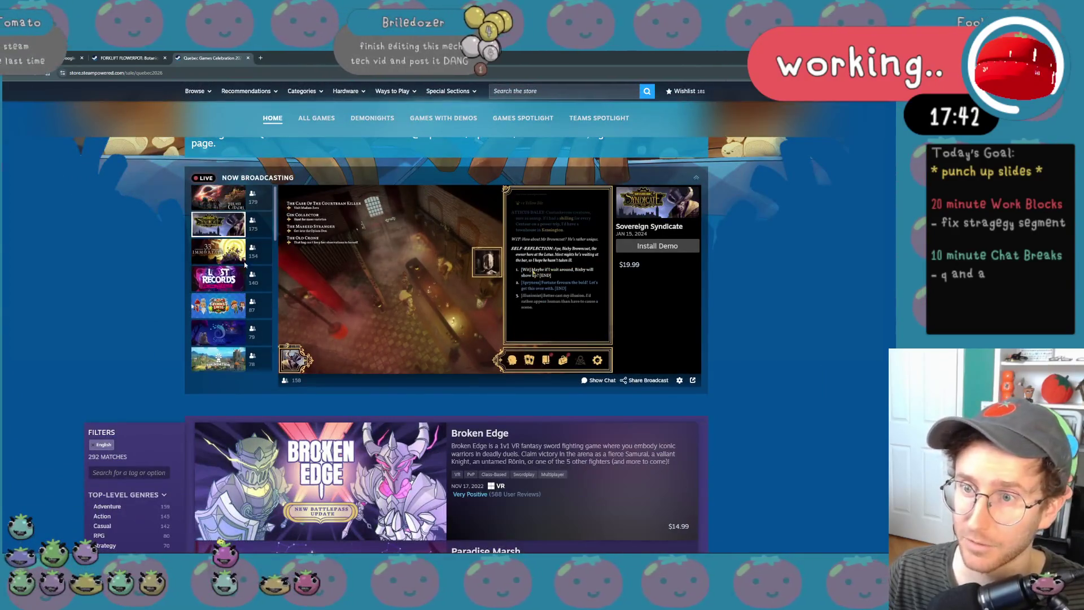
{"action": "scroll", "coordinate": [251, 272], "scroll_direction": "down", "scroll_amount": 3}
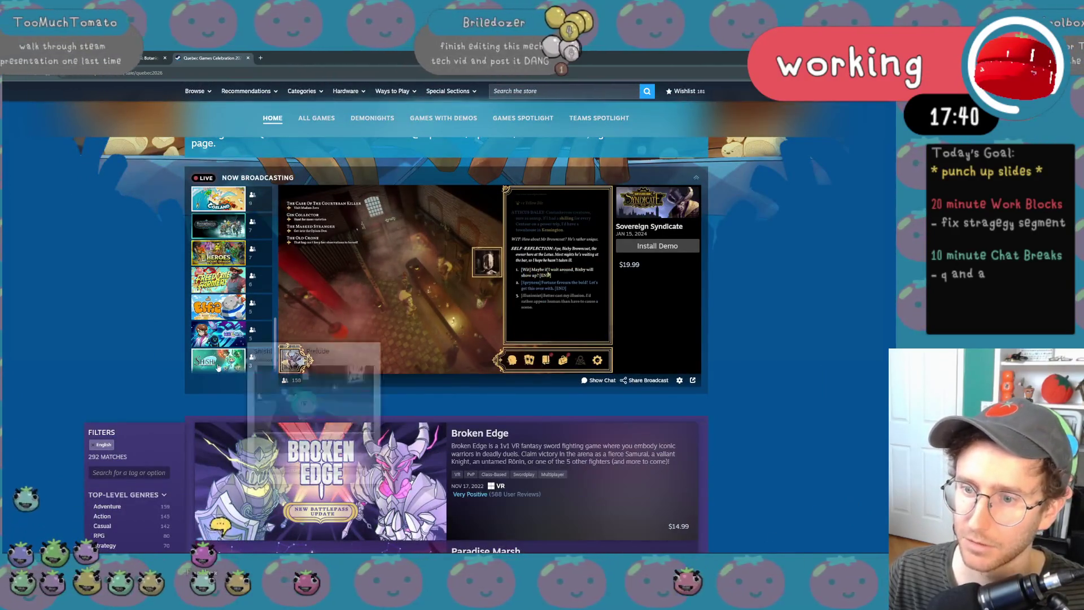
{"action": "scroll", "coordinate": [252, 281], "scroll_direction": "down", "scroll_amount": 1}
{"action": "scroll", "coordinate": [251, 283], "scroll_direction": "up", "scroll_amount": 2}
{"action": "scroll", "coordinate": [148, 295], "scroll_direction": "up", "scroll_amount": 1}
{"action": "scroll", "coordinate": [147, 295], "scroll_direction": "down", "scroll_amount": 1}
{"action": "scroll", "coordinate": [229, 314], "scroll_direction": "up", "scroll_amount": 3}
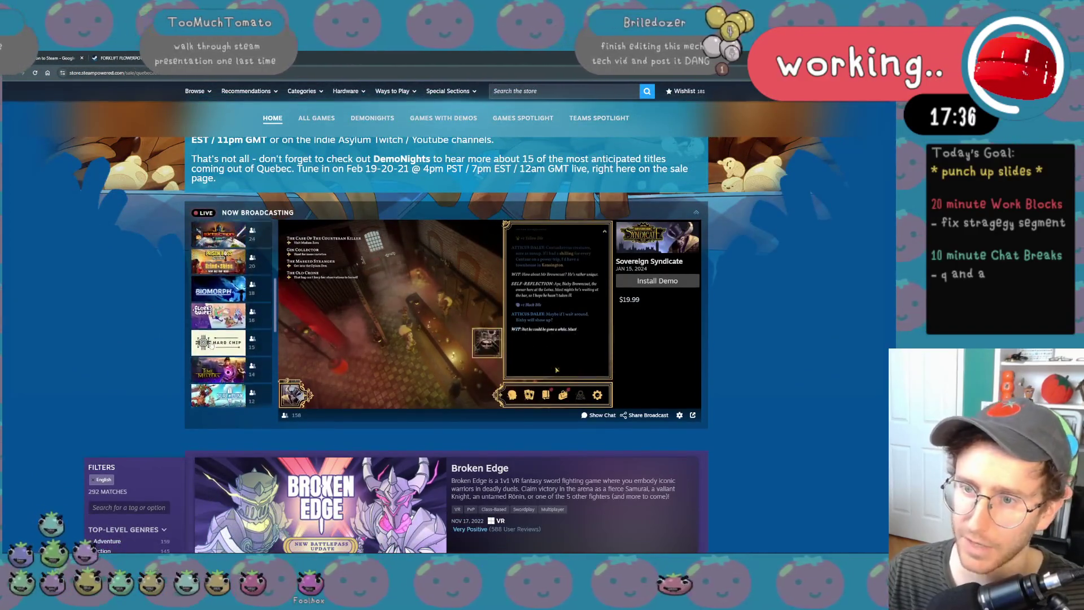
{"action": "scroll", "coordinate": [229, 314], "scroll_direction": "up", "scroll_amount": 3}
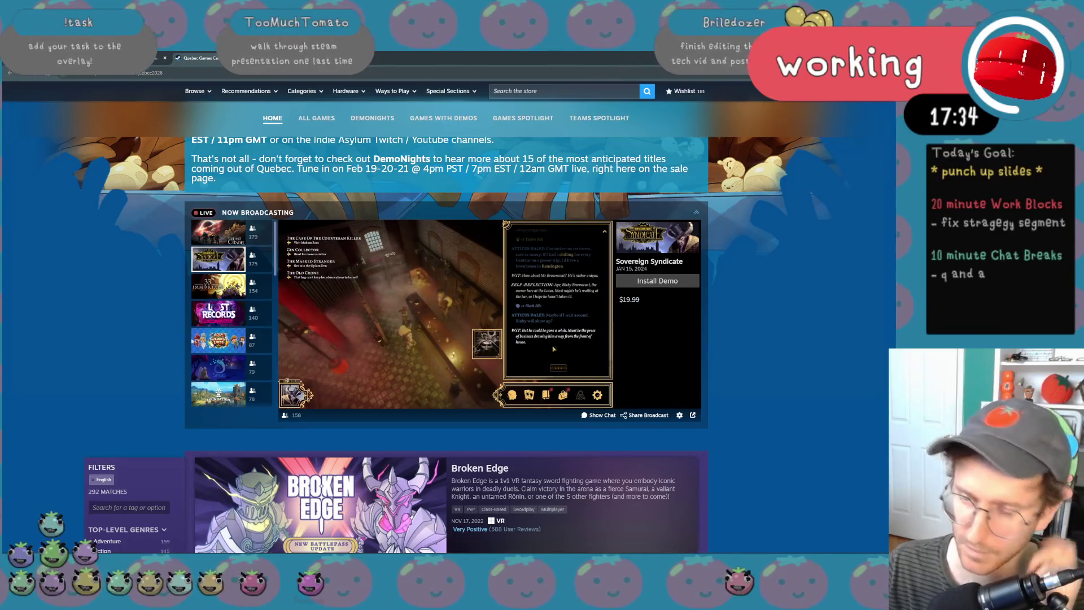
{"action": "scroll", "coordinate": [229, 304], "scroll_direction": "down", "scroll_amount": 2}
{"action": "scroll", "coordinate": [229, 305], "scroll_direction": "down", "scroll_amount": 1}
{"action": "scroll", "coordinate": [264, 356], "scroll_direction": "down", "scroll_amount": 2}
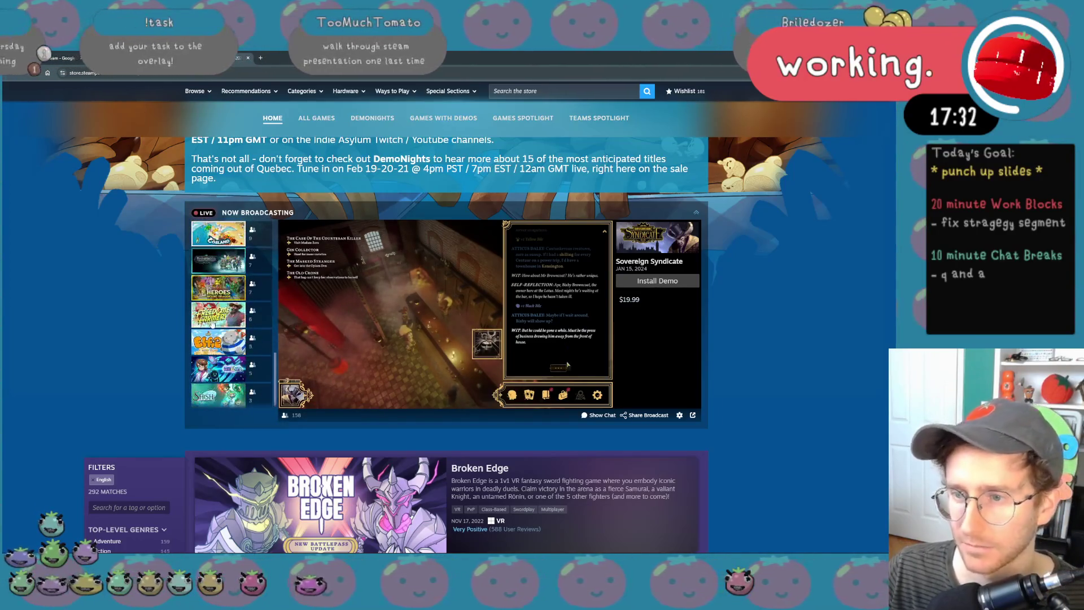
{"action": "scroll", "coordinate": [264, 356], "scroll_direction": "down", "scroll_amount": 2}
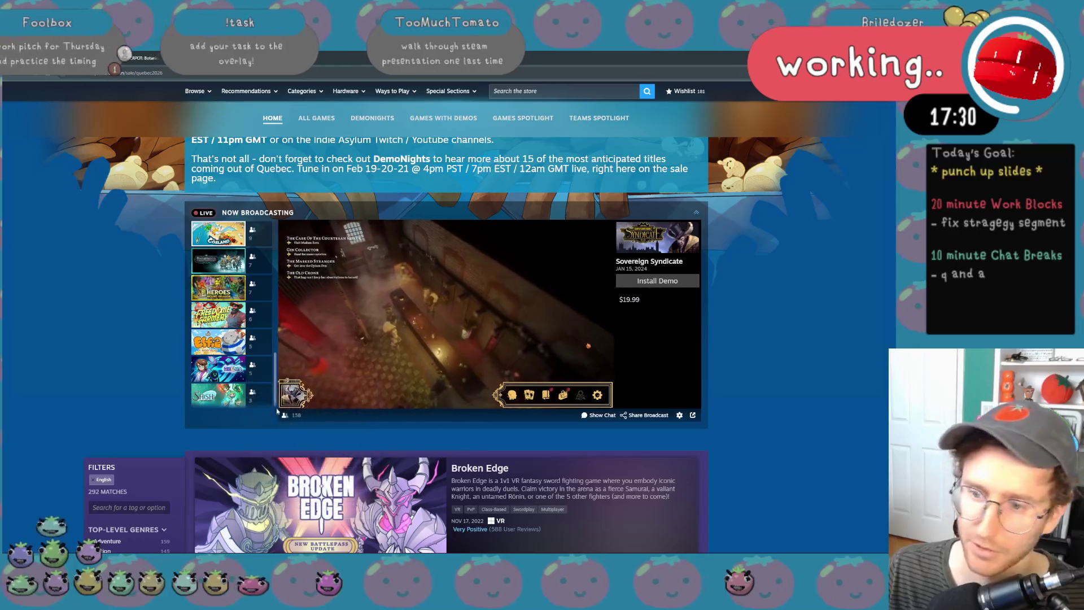
{"action": "scroll", "coordinate": [246, 356], "scroll_direction": "up", "scroll_amount": 5}
{"action": "scroll", "coordinate": [191, 390], "scroll_direction": "up", "scroll_amount": 2}
{"action": "scroll", "coordinate": [192, 390], "scroll_direction": "down", "scroll_amount": 1}
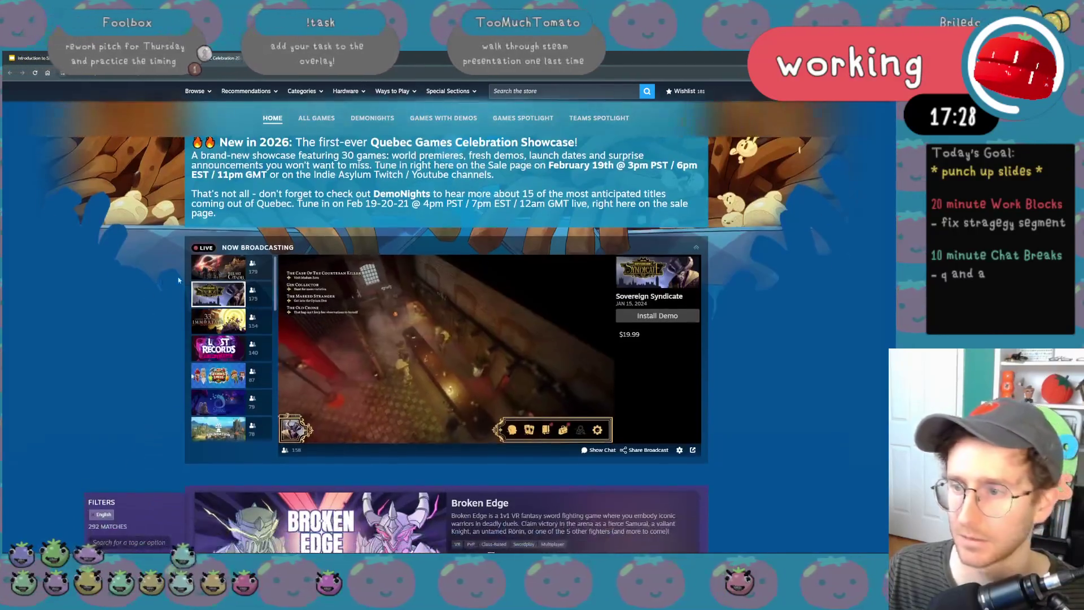
{"action": "scroll", "coordinate": [192, 390], "scroll_direction": "down", "scroll_amount": 4}
{"action": "scroll", "coordinate": [581, 397], "scroll_direction": "up", "scroll_amount": 5}
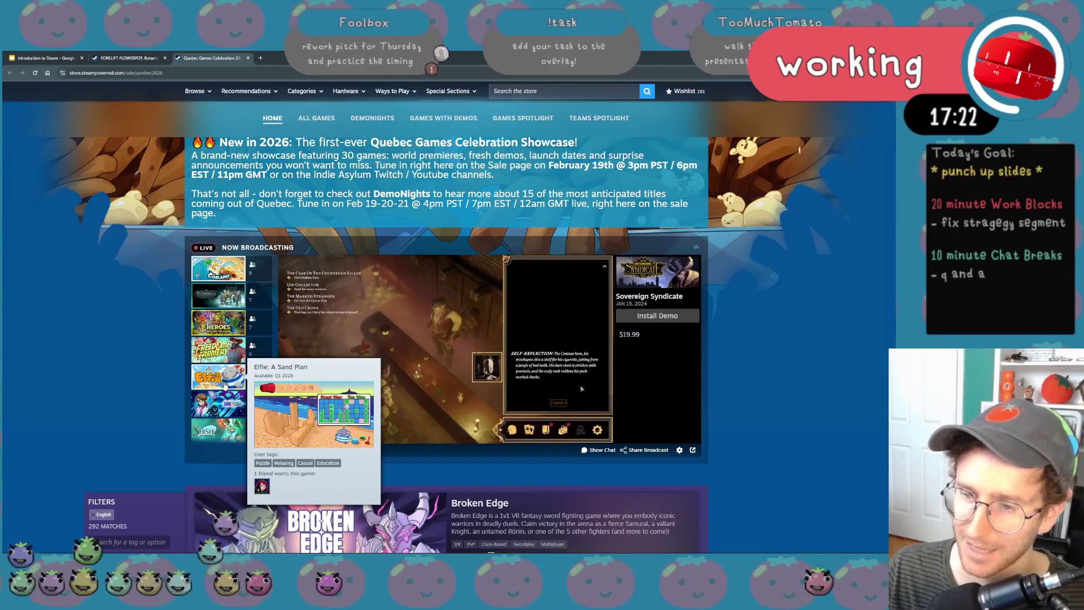
{"action": "mouse_move", "coordinate": [217, 375]}
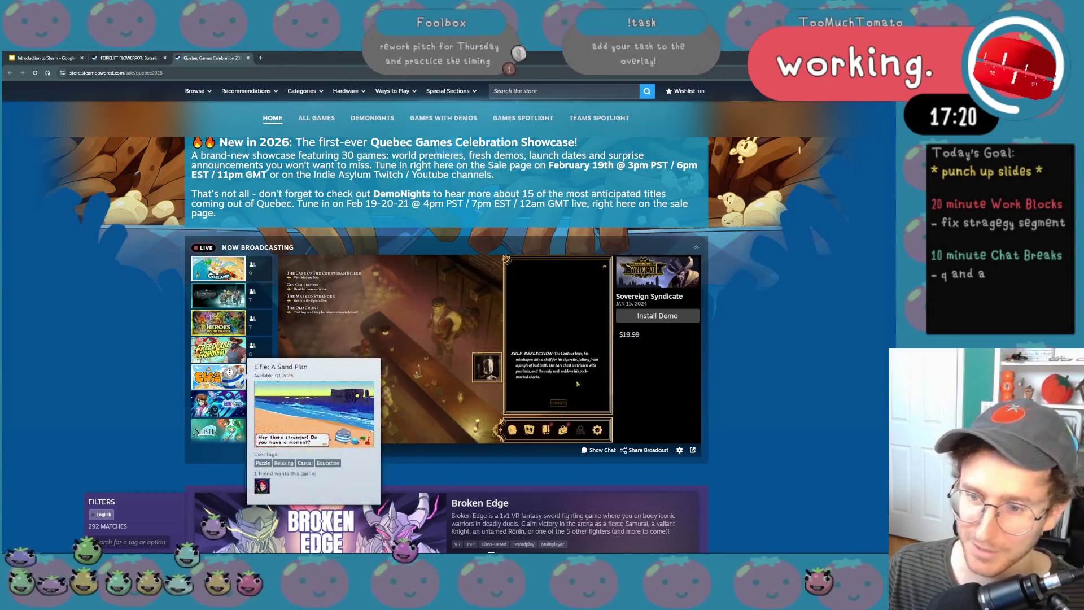
- Start the Elfie: A Sand Plan live broadcast on the Quebec Games Celebration page
{"action": "left_click", "coordinate": [218, 375]}
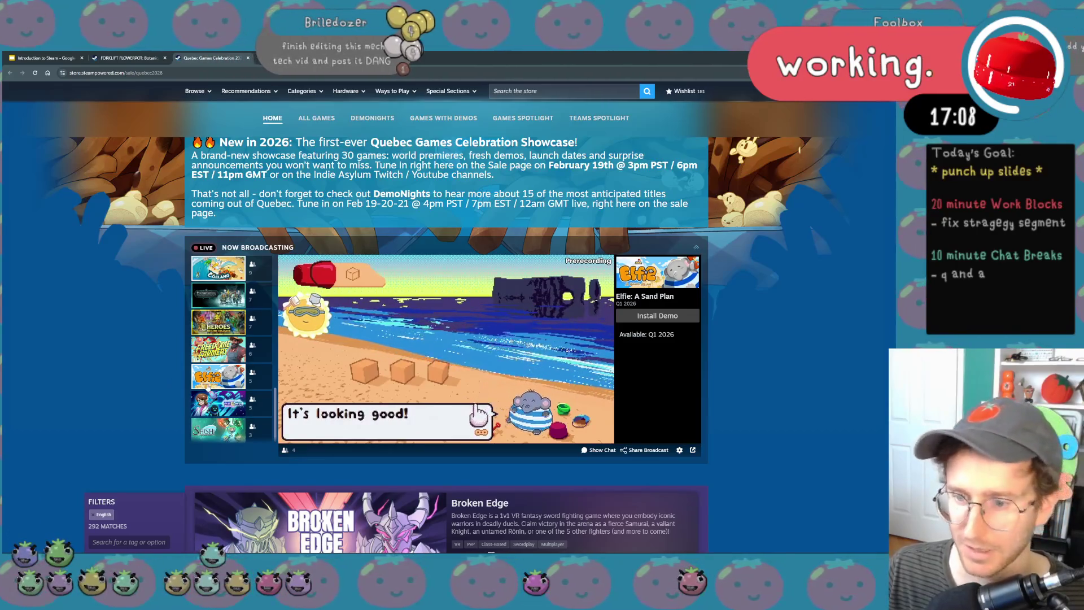
{"action": "mouse_move", "coordinate": [446, 350]}
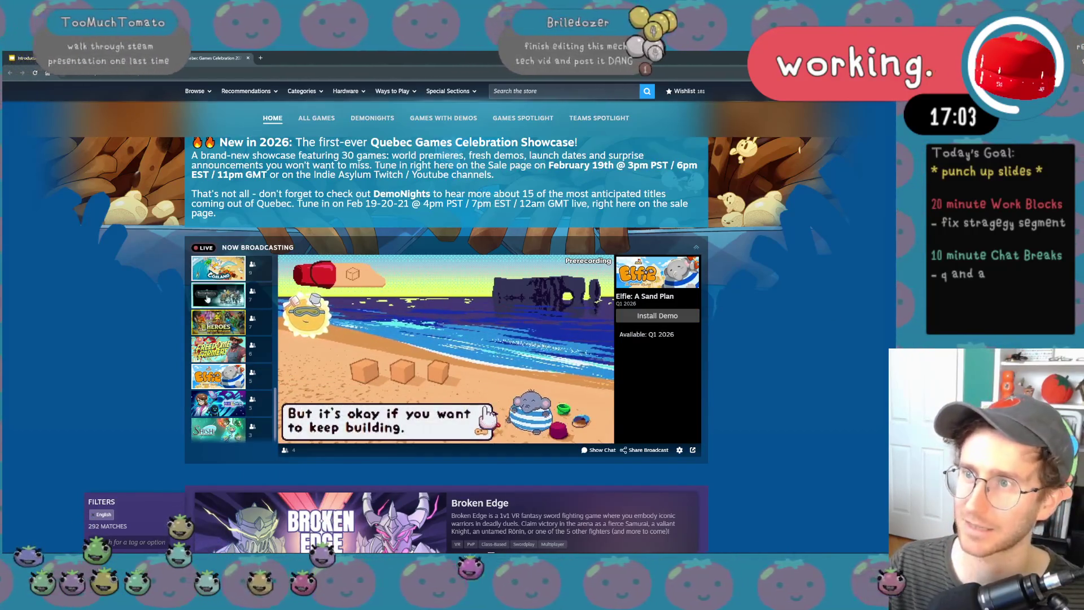
{"action": "scroll", "coordinate": [486, 415], "scroll_direction": "down", "scroll_amount": 3}
{"action": "scroll", "coordinate": [433, 394], "scroll_direction": "down", "scroll_amount": 4}
{"action": "scroll", "coordinate": [377, 375], "scroll_direction": "down", "scroll_amount": 2}
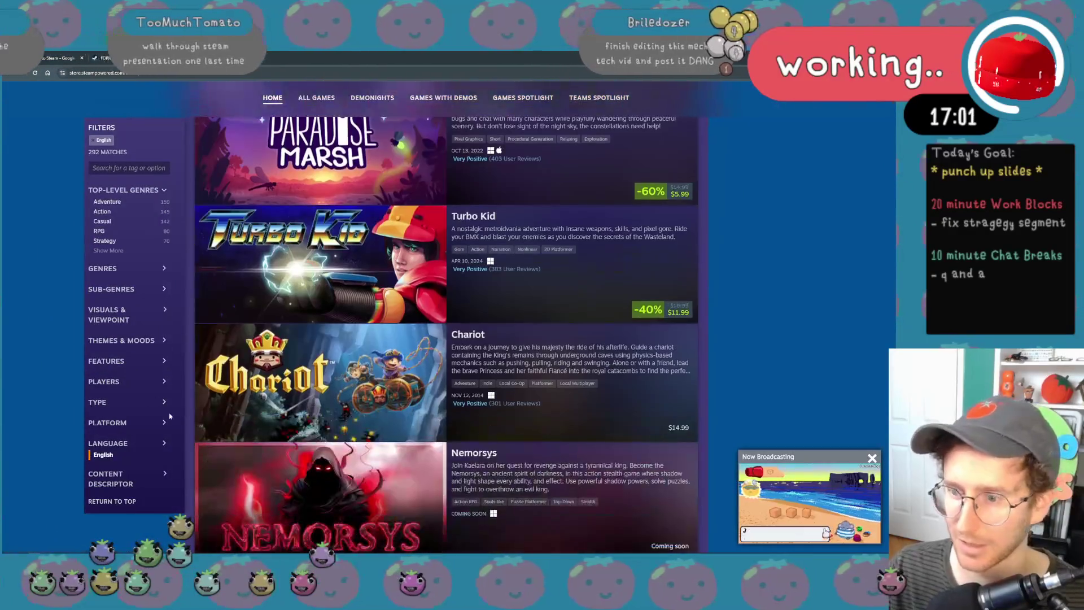
{"action": "scroll", "coordinate": [324, 356], "scroll_direction": "down", "scroll_amount": 4}
{"action": "scroll", "coordinate": [270, 335], "scroll_direction": "down", "scroll_amount": 4}
{"action": "scroll", "coordinate": [220, 296], "scroll_direction": "down", "scroll_amount": 4}
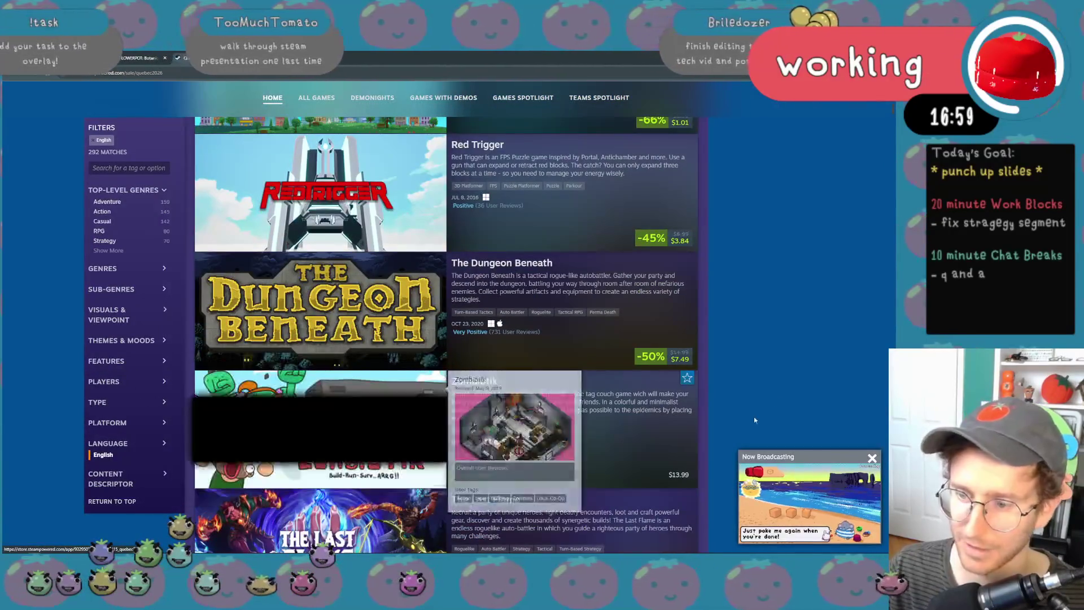
{"action": "left_click", "coordinate": [136, 269]}
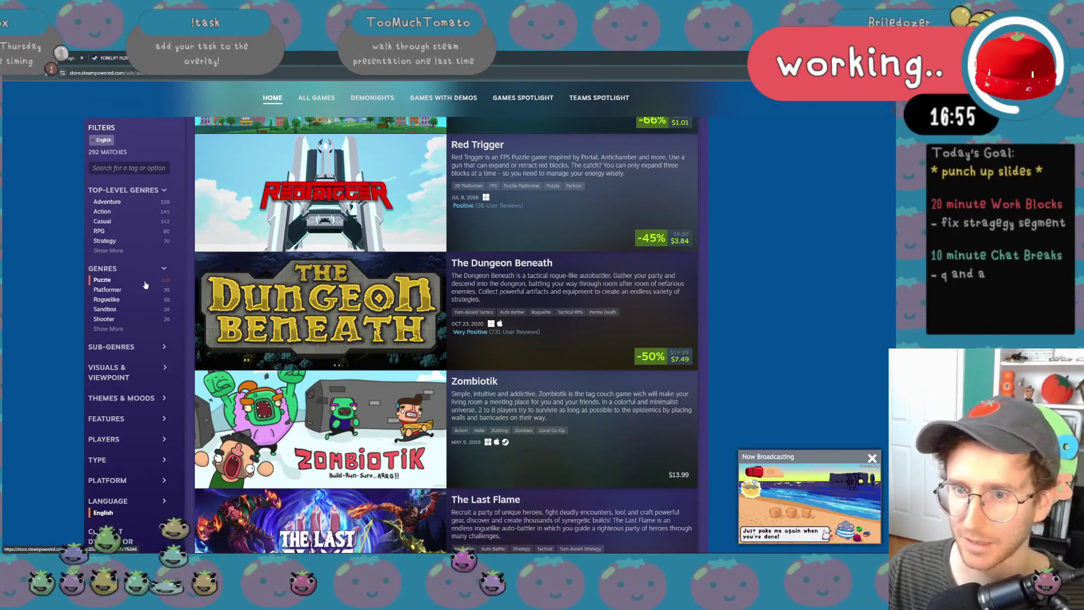
{"action": "left_click", "coordinate": [145, 280]}
{"action": "scroll", "coordinate": [254, 280], "scroll_direction": "down", "scroll_amount": 4}
{"action": "scroll", "coordinate": [294, 274], "scroll_direction": "down", "scroll_amount": 3}
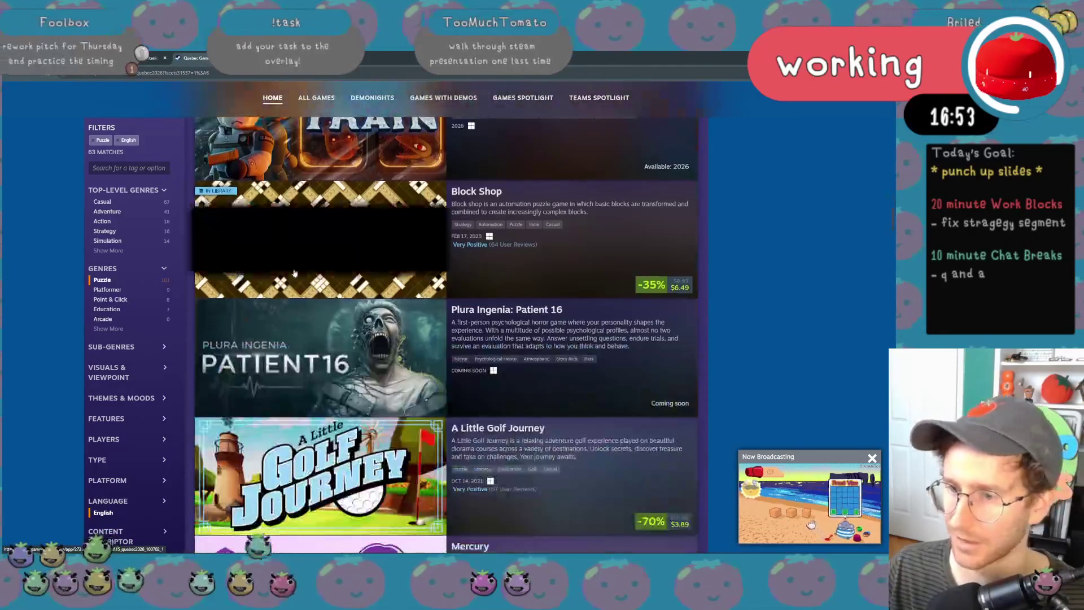
{"action": "scroll", "coordinate": [293, 274], "scroll_direction": "down", "scroll_amount": 2}
{"action": "scroll", "coordinate": [293, 274], "scroll_direction": "up", "scroll_amount": 2}
{"action": "scroll", "coordinate": [544, 292], "scroll_direction": "down", "scroll_amount": 1}
{"action": "scroll", "coordinate": [534, 292], "scroll_direction": "down", "scroll_amount": 1}
{"action": "scroll", "coordinate": [516, 292], "scroll_direction": "down", "scroll_amount": 2}
{"action": "scroll", "coordinate": [500, 293], "scroll_direction": "down", "scroll_amount": 1}
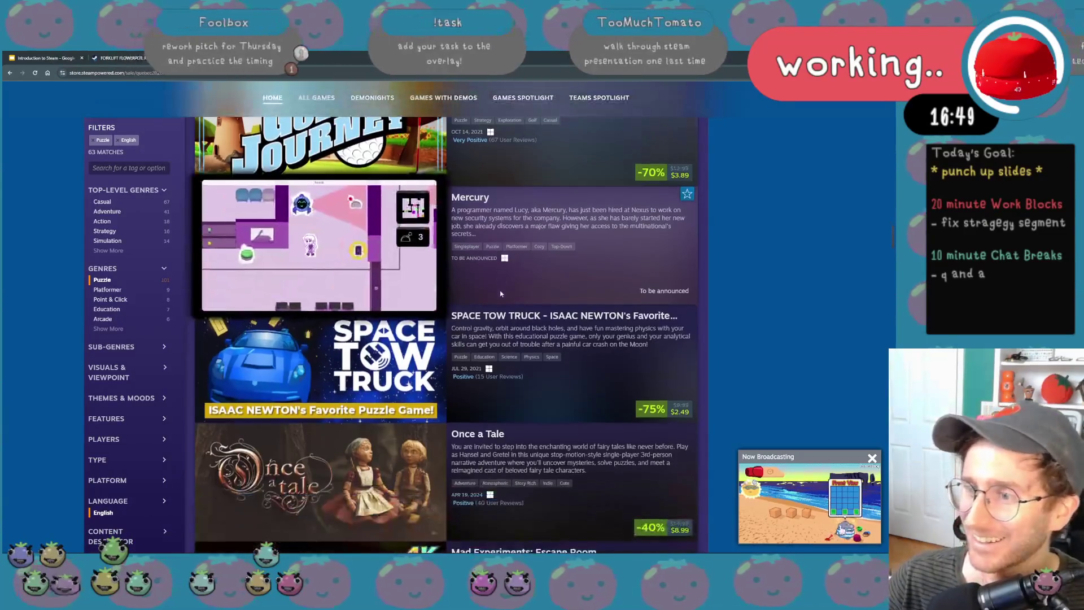
{"action": "scroll", "coordinate": [500, 293], "scroll_direction": "down", "scroll_amount": 1}
{"action": "scroll", "coordinate": [500, 293], "scroll_direction": "down", "scroll_amount": 1}
{"action": "scroll", "coordinate": [500, 293], "scroll_direction": "down", "scroll_amount": 1}
{"action": "scroll", "coordinate": [501, 293], "scroll_direction": "down", "scroll_amount": 1}
{"action": "scroll", "coordinate": [500, 293], "scroll_direction": "down", "scroll_amount": 1}
{"action": "scroll", "coordinate": [496, 297], "scroll_direction": "down", "scroll_amount": 2}
{"action": "scroll", "coordinate": [483, 303], "scroll_direction": "down", "scroll_amount": 2}
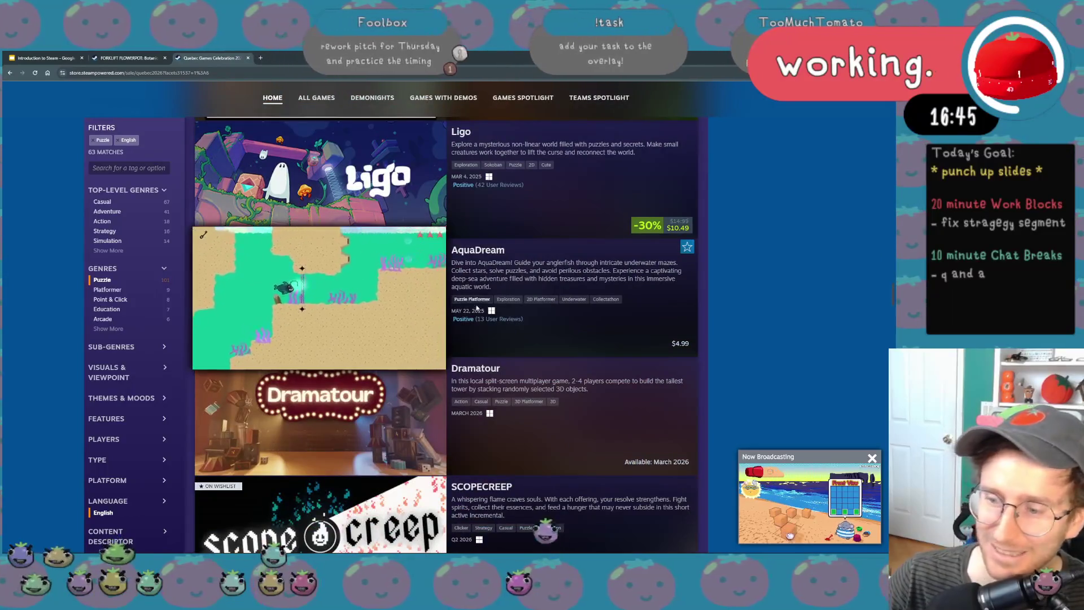
{"action": "scroll", "coordinate": [479, 305], "scroll_direction": "down", "scroll_amount": 1}
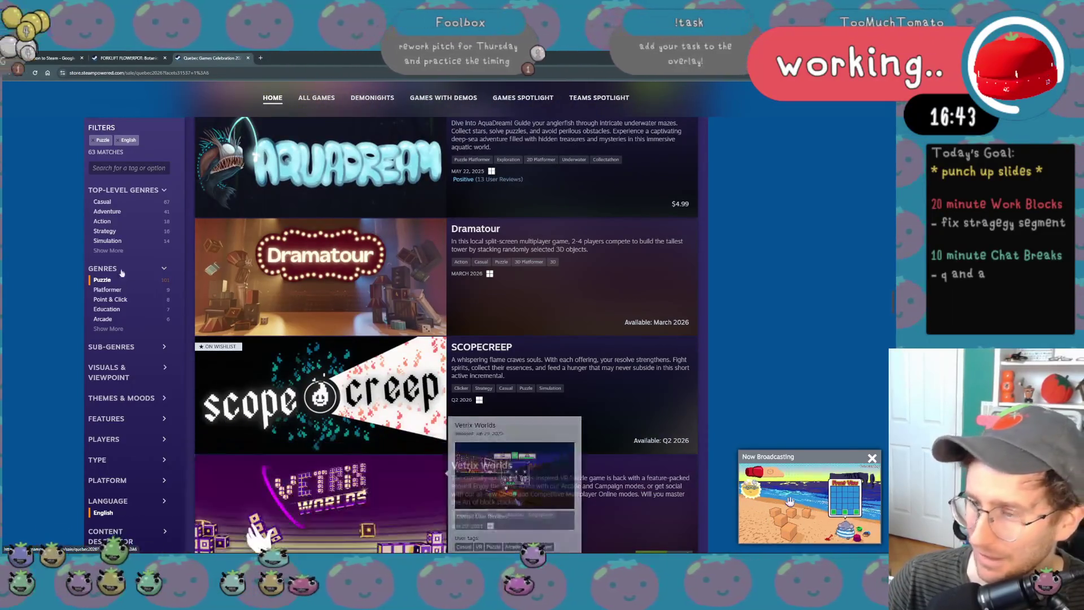
{"action": "scroll", "coordinate": [130, 285], "scroll_direction": "up", "scroll_amount": 2}
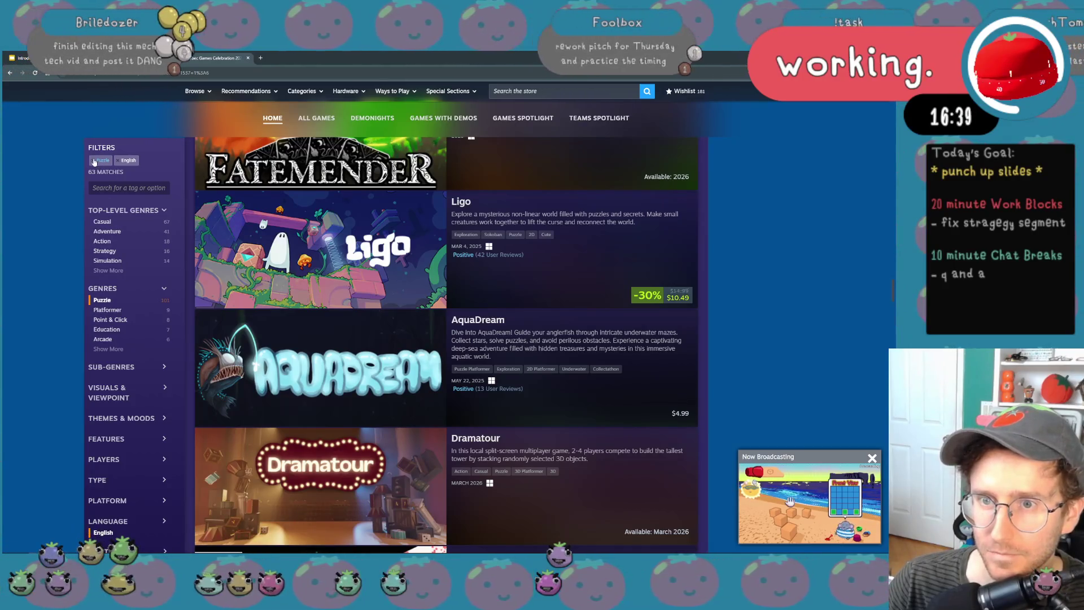
{"action": "left_click", "coordinate": [94, 161]}
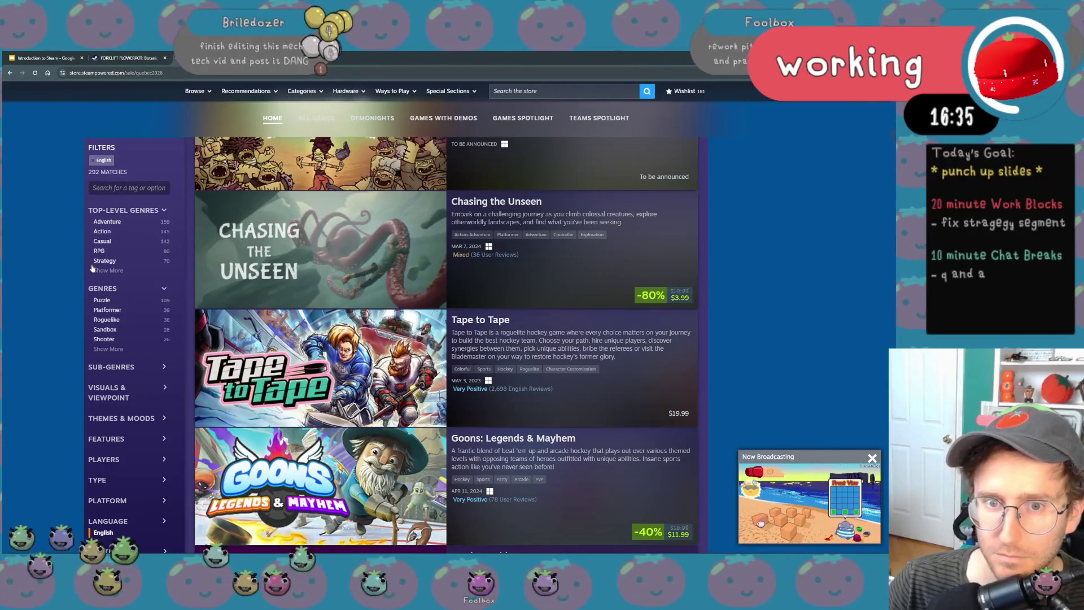
{"action": "scroll", "coordinate": [93, 265], "scroll_direction": "up", "scroll_amount": 3}
{"action": "scroll", "coordinate": [89, 272], "scroll_direction": "up", "scroll_amount": 3}
{"action": "scroll", "coordinate": [84, 279], "scroll_direction": "up", "scroll_amount": 3}
{"action": "scroll", "coordinate": [78, 290], "scroll_direction": "up", "scroll_amount": 3}
{"action": "scroll", "coordinate": [79, 291], "scroll_direction": "up", "scroll_amount": 3}
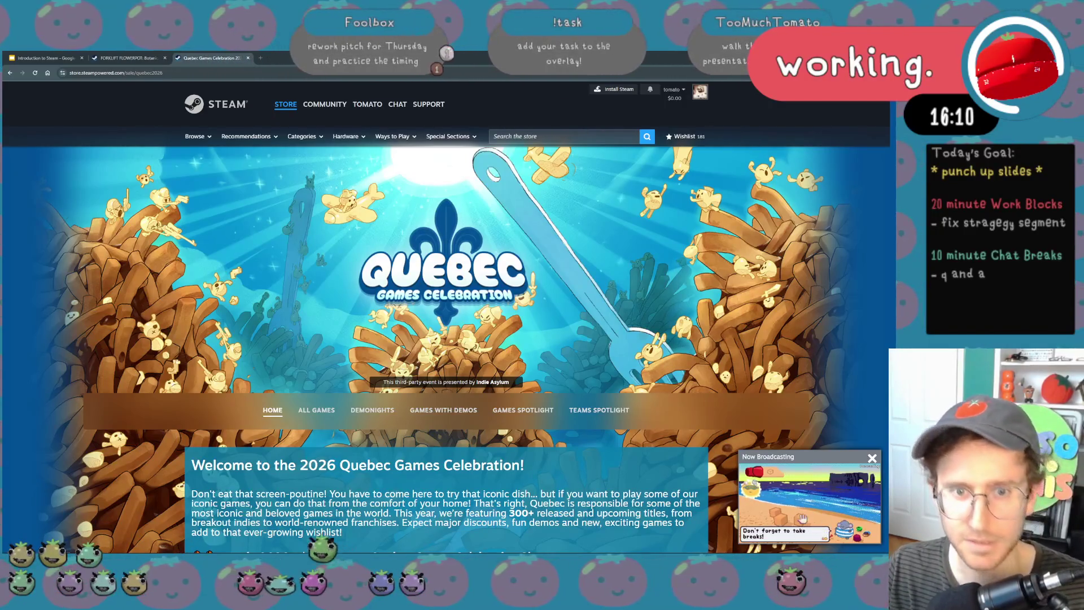
{"action": "scroll", "coordinate": [489, 483], "scroll_direction": "down", "scroll_amount": 5}
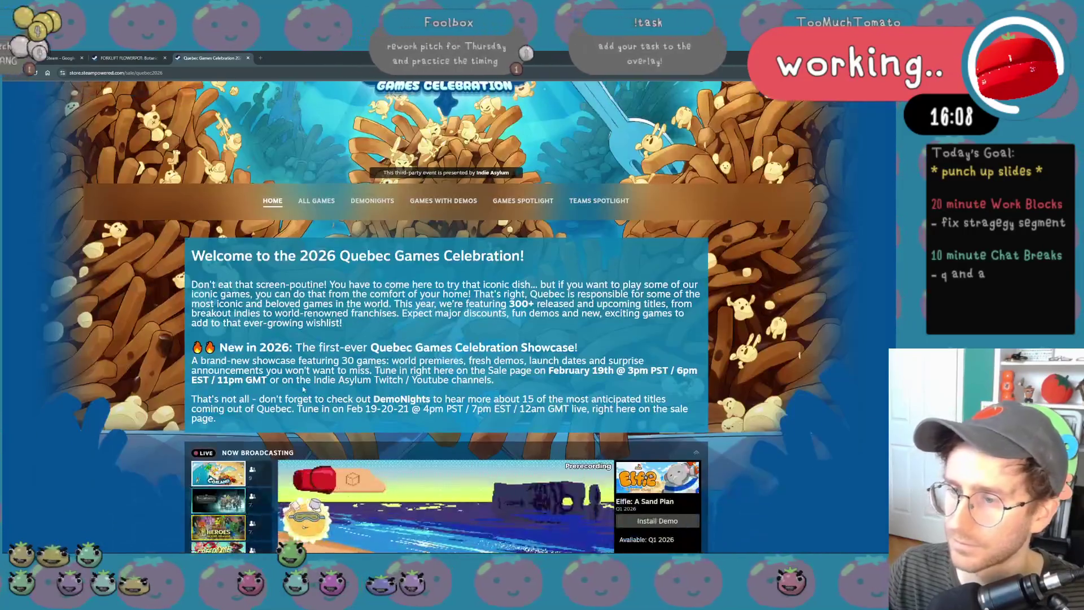
{"action": "scroll", "coordinate": [305, 388], "scroll_direction": "down", "scroll_amount": 2}
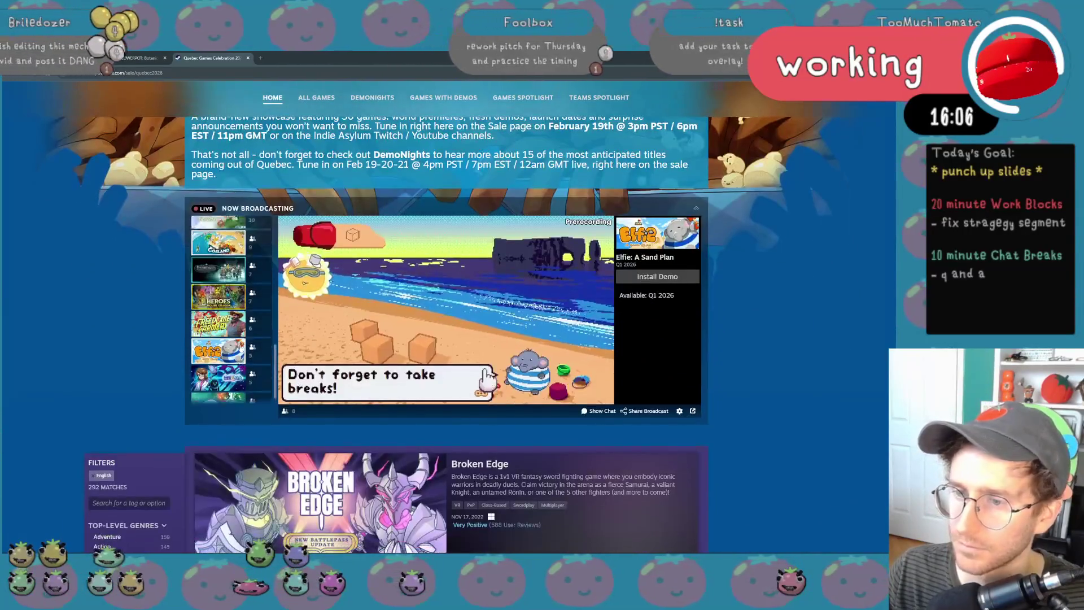
{"action": "scroll", "coordinate": [240, 346], "scroll_direction": "up", "scroll_amount": 5}
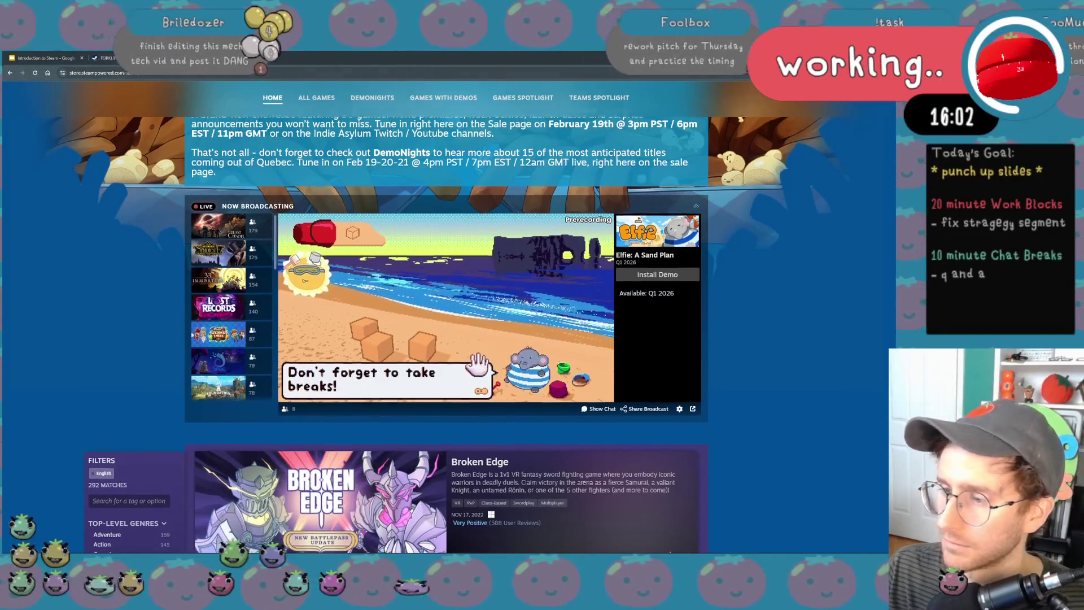
{"action": "scroll", "coordinate": [235, 179], "scroll_direction": "down", "scroll_amount": 3}
{"action": "scroll", "coordinate": [141, 254], "scroll_direction": "up", "scroll_amount": 4}
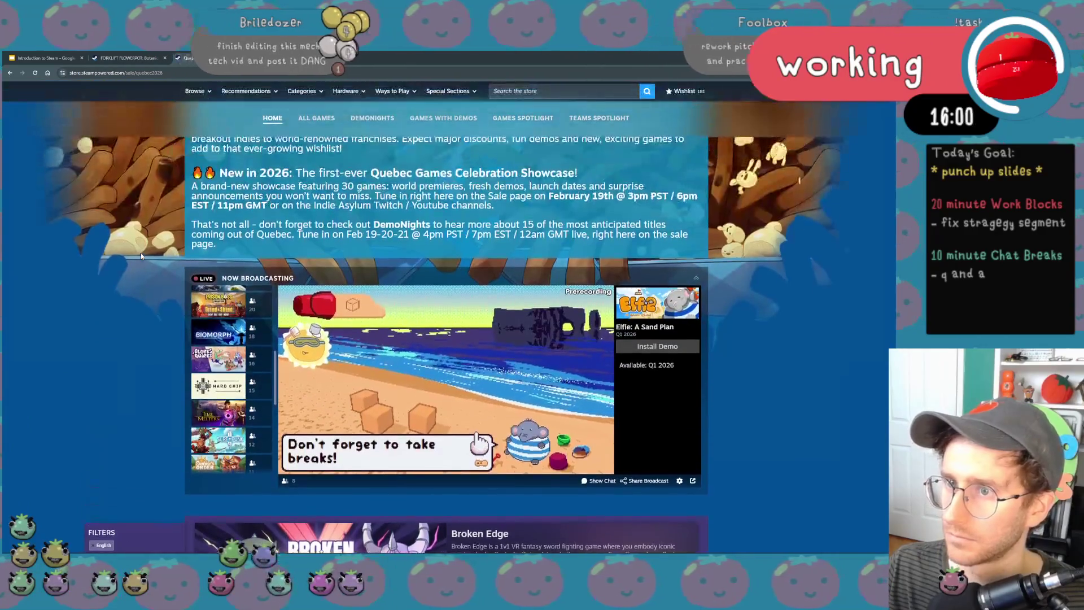
{"action": "scroll", "coordinate": [140, 253], "scroll_direction": "up", "scroll_amount": 2}
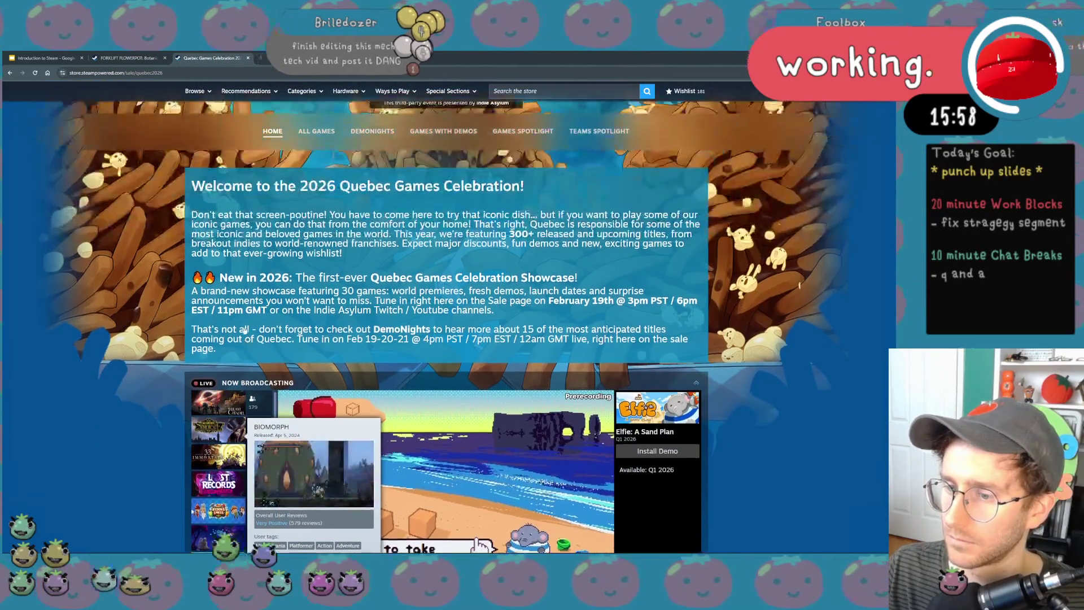
{"action": "scroll", "coordinate": [122, 363], "scroll_direction": "down", "scroll_amount": 3}
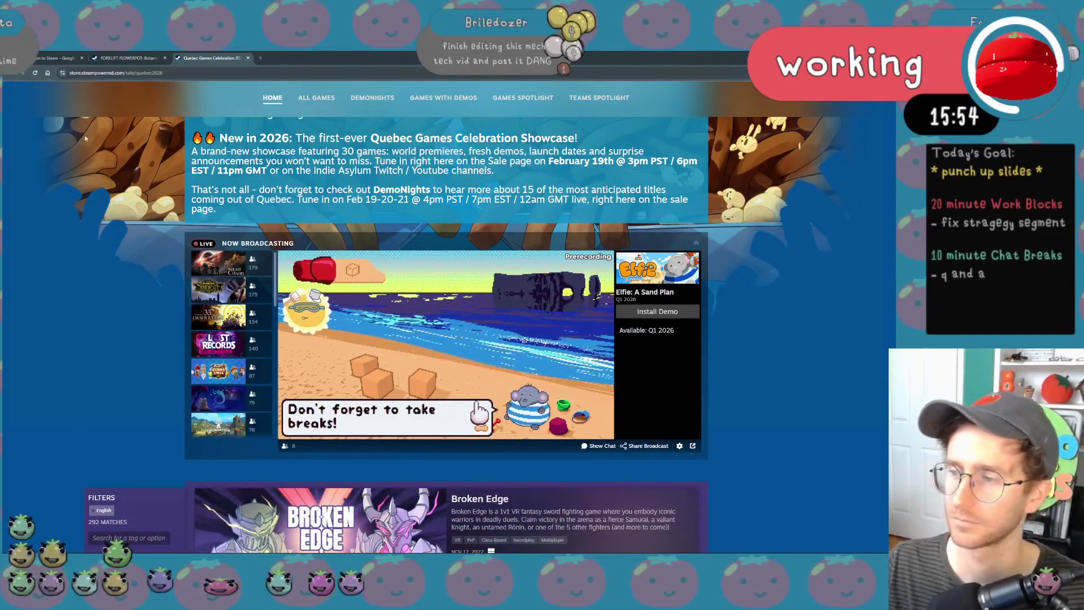
{"action": "left_click", "coordinate": [128, 58]}
{"action": "left_click", "coordinate": [61, 57]}
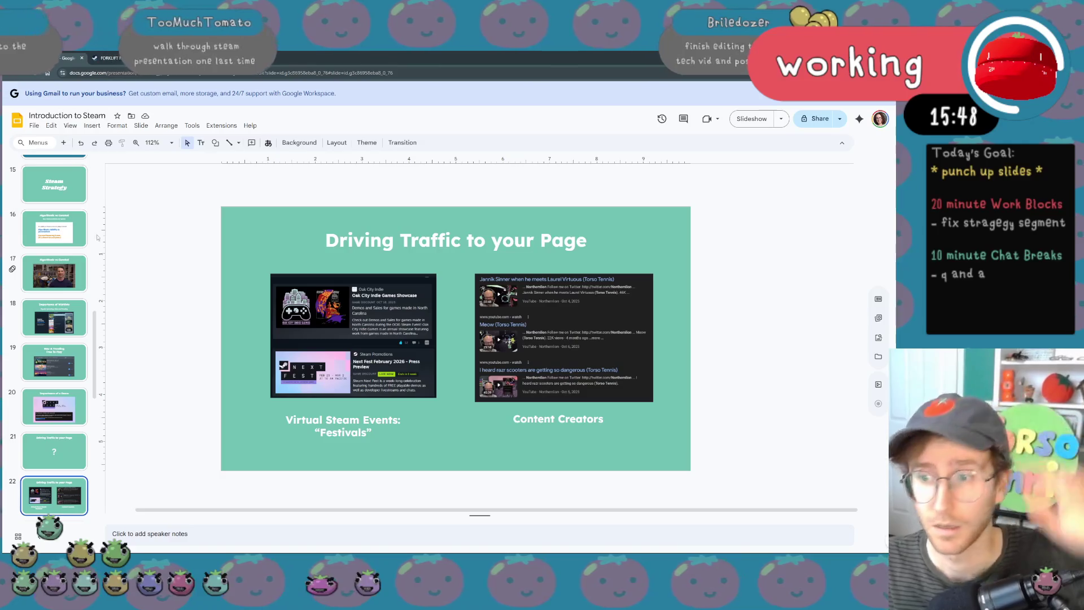
{"action": "scroll", "coordinate": [74, 264], "scroll_direction": "up", "scroll_amount": 10}
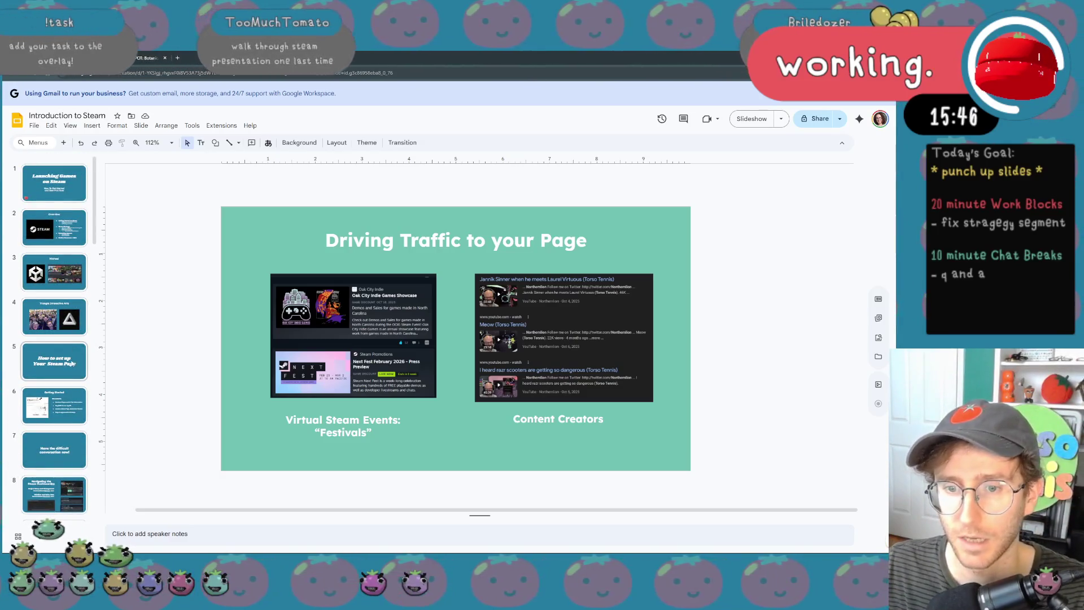
- Select slide 5, 'How to set up Your Steam Page', then switch back to the Steam store tab
{"action": "left_click", "coordinate": [54, 360]}
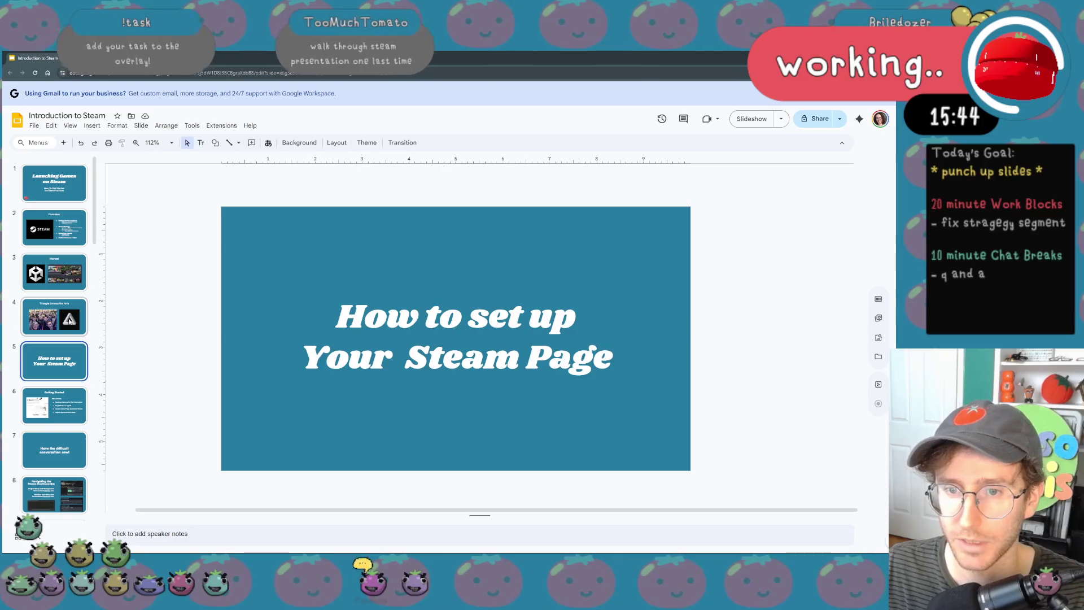
{"action": "left_click", "coordinate": [54, 272]}
{"action": "left_click", "coordinate": [71, 352]}
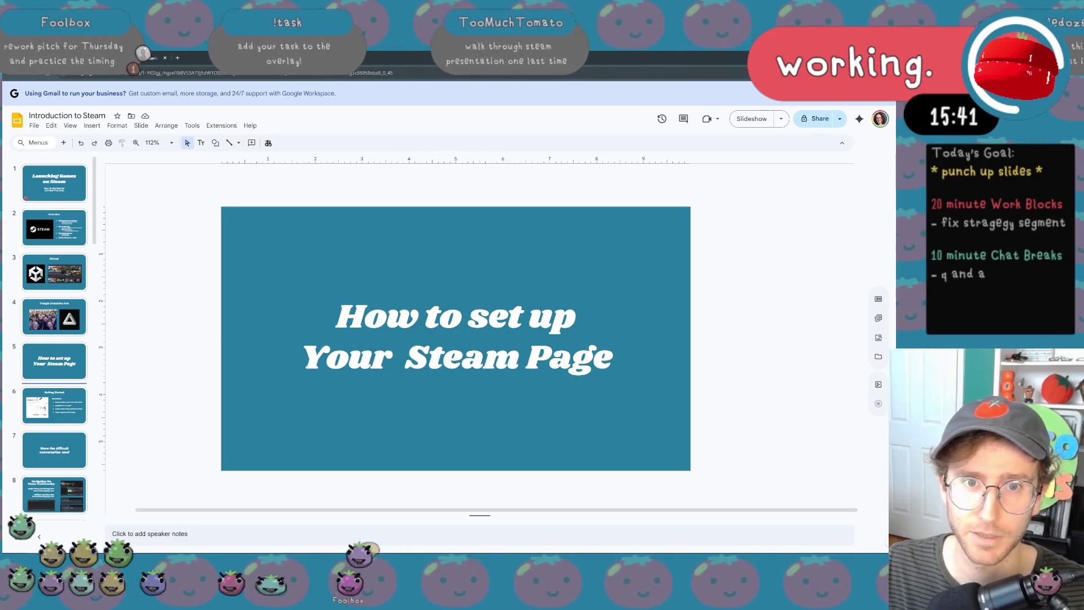
{"action": "key", "text": "ctrl+Tab"}
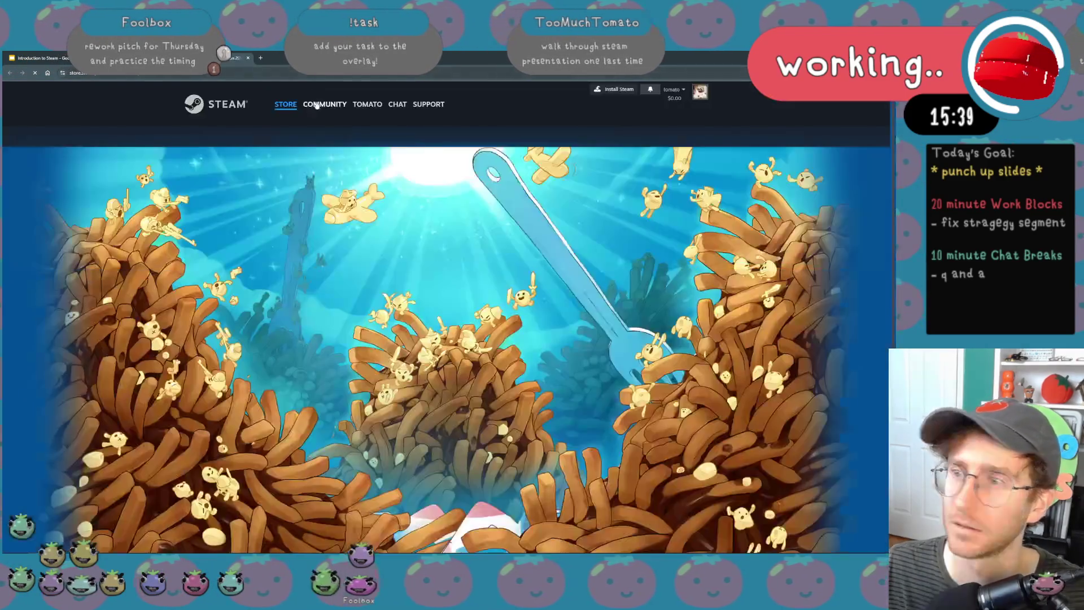
{"action": "scroll", "coordinate": [451, 240], "scroll_direction": "down", "scroll_amount": 2}
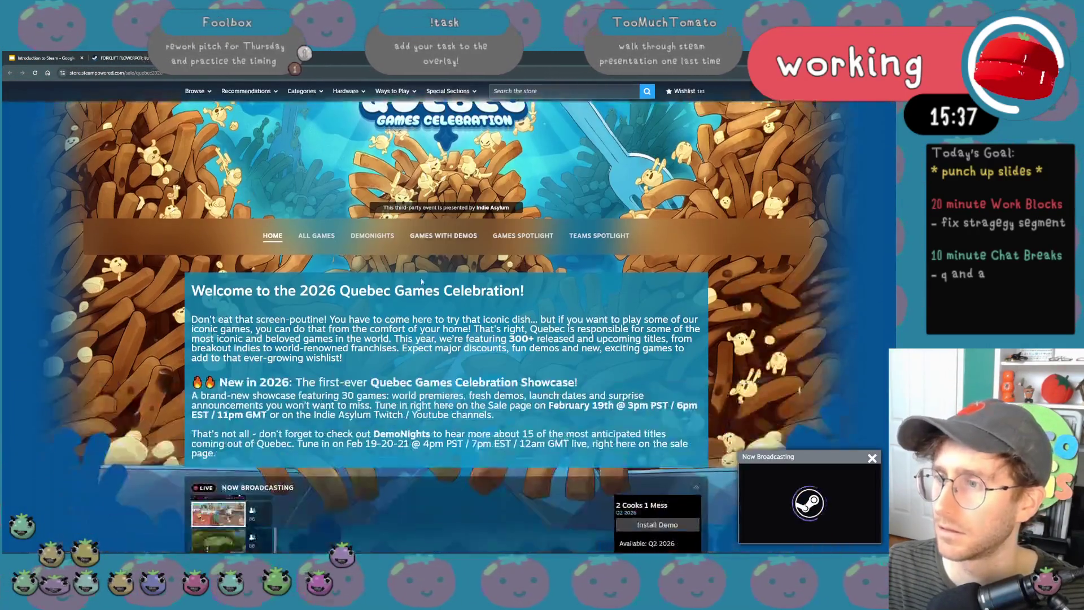
- Browse back and forth through the DemoNights games carousel on the Quebec Games Celebration page
{"action": "left_click", "coordinate": [372, 236]}
{"action": "scroll", "coordinate": [253, 326], "scroll_direction": "down", "scroll_amount": 3}
{"action": "scroll", "coordinate": [252, 326], "scroll_direction": "down", "scroll_amount": 2}
{"action": "scroll", "coordinate": [253, 326], "scroll_direction": "up", "scroll_amount": 3}
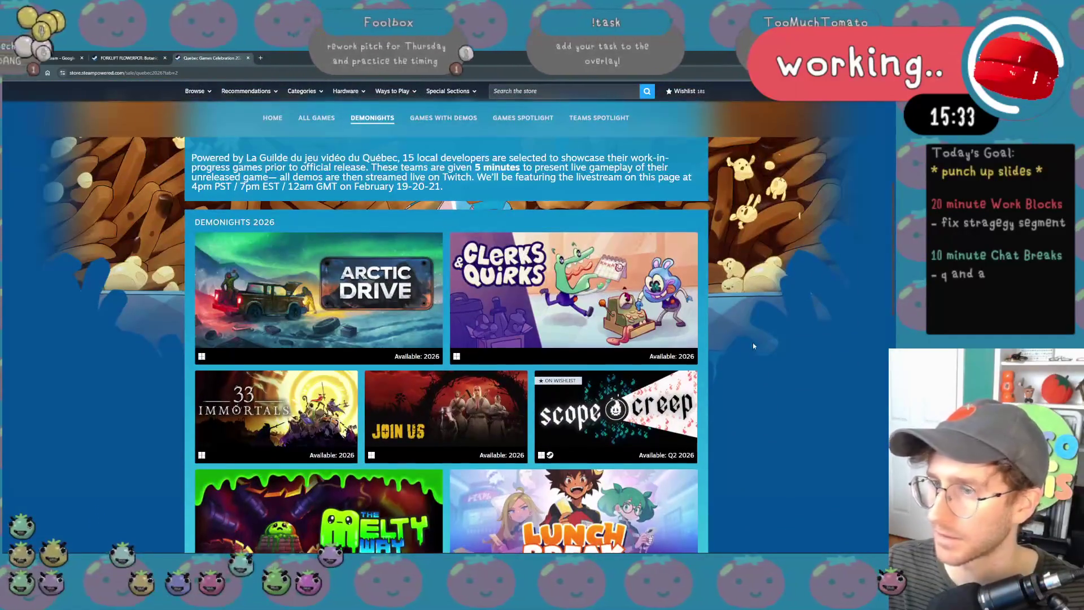
{"action": "scroll", "coordinate": [753, 342], "scroll_direction": "down", "scroll_amount": 2}
{"action": "scroll", "coordinate": [753, 342], "scroll_direction": "down", "scroll_amount": 2}
{"action": "scroll", "coordinate": [753, 342], "scroll_direction": "down", "scroll_amount": 2}
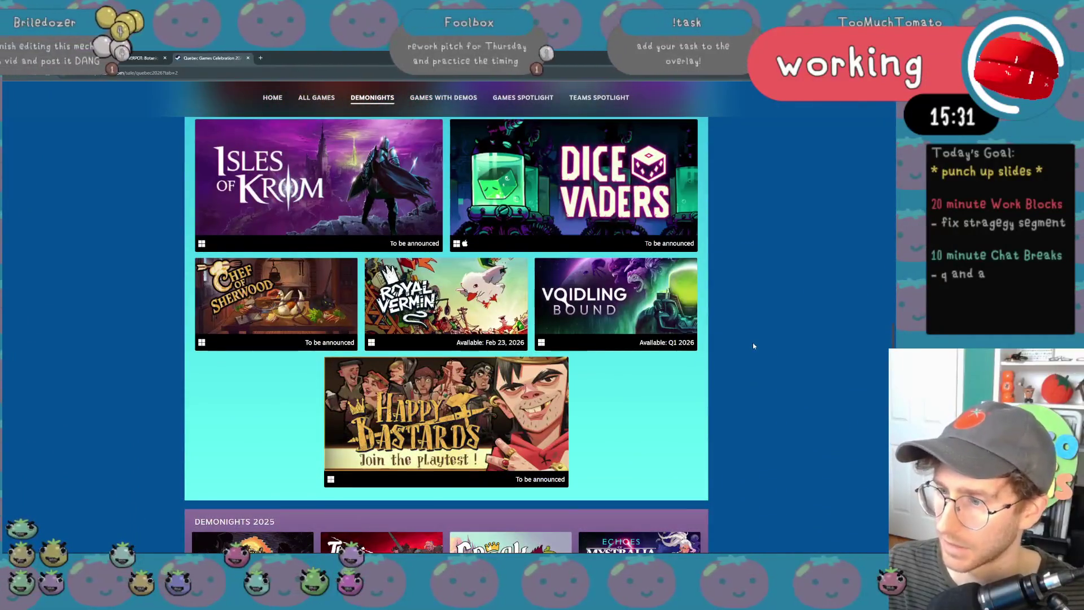
{"action": "scroll", "coordinate": [753, 342], "scroll_direction": "up", "scroll_amount": 1}
{"action": "scroll", "coordinate": [753, 347], "scroll_direction": "up", "scroll_amount": 2}
{"action": "scroll", "coordinate": [753, 348], "scroll_direction": "up", "scroll_amount": 3}
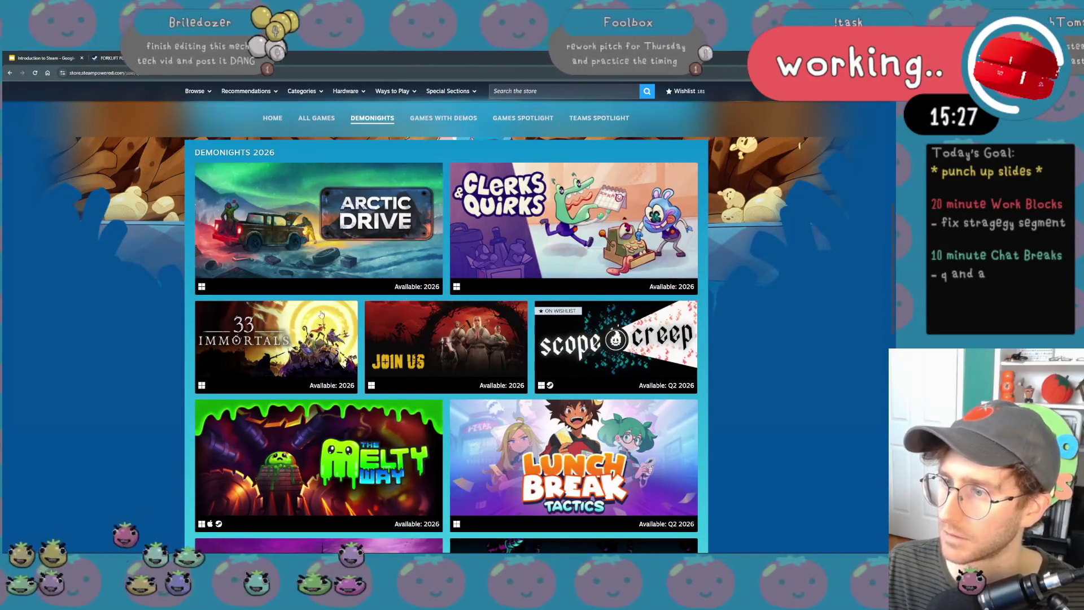
{"action": "scroll", "coordinate": [446, 348], "scroll_direction": "down", "scroll_amount": 1}
{"action": "scroll", "coordinate": [447, 347], "scroll_direction": "down", "scroll_amount": 2}
{"action": "scroll", "coordinate": [447, 347], "scroll_direction": "down", "scroll_amount": 1}
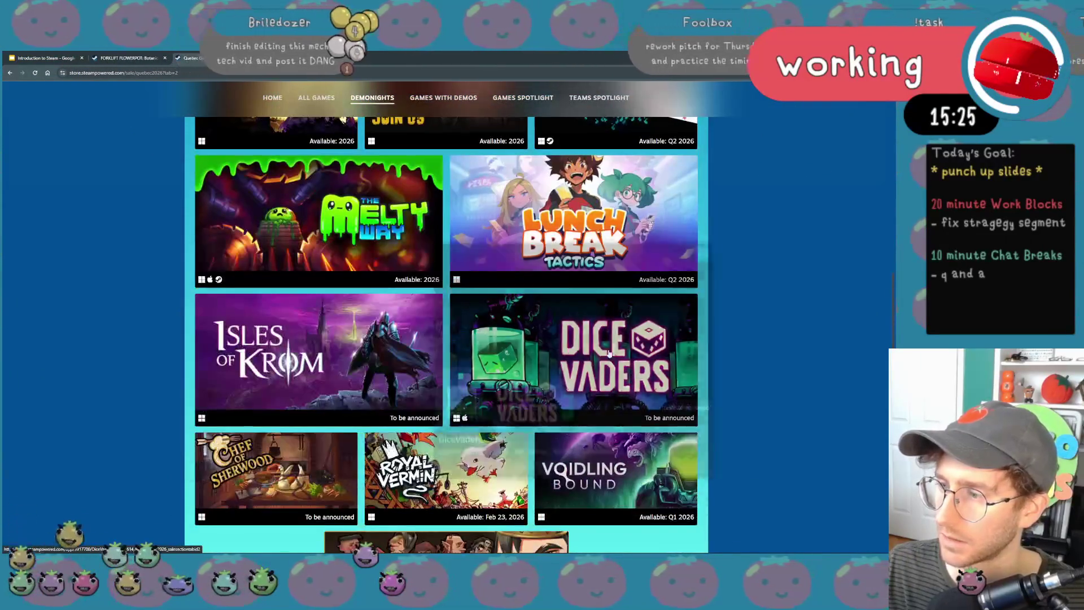
{"action": "scroll", "coordinate": [445, 347], "scroll_direction": "down", "scroll_amount": 1}
{"action": "scroll", "coordinate": [764, 405], "scroll_direction": "down", "scroll_amount": 2}
{"action": "scroll", "coordinate": [765, 406], "scroll_direction": "down", "scroll_amount": 2}
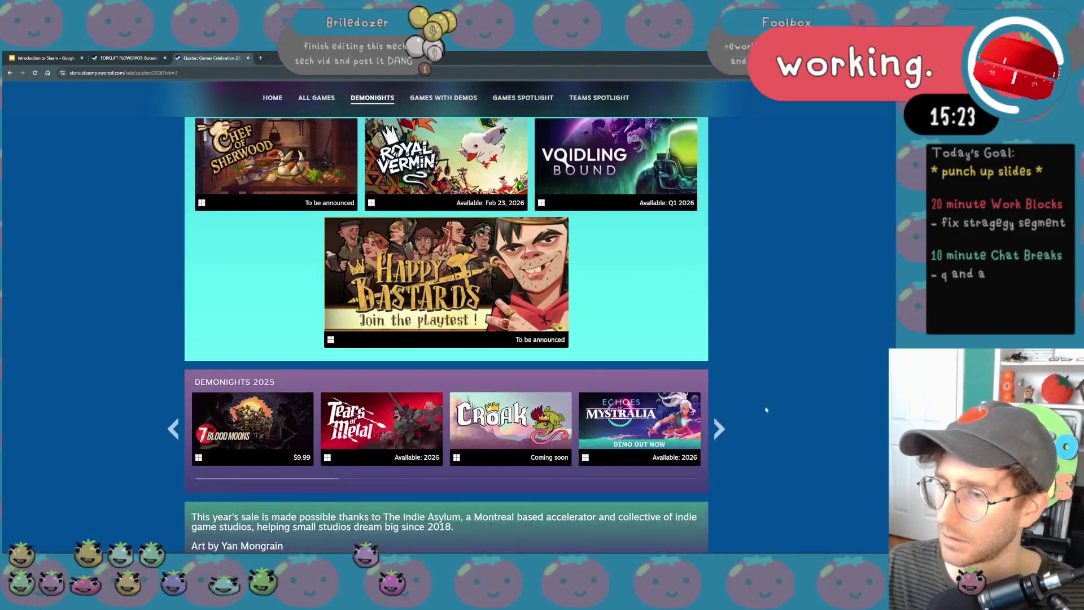
{"action": "scroll", "coordinate": [765, 406], "scroll_direction": "down", "scroll_amount": 2}
{"action": "left_click", "coordinate": [719, 326]}
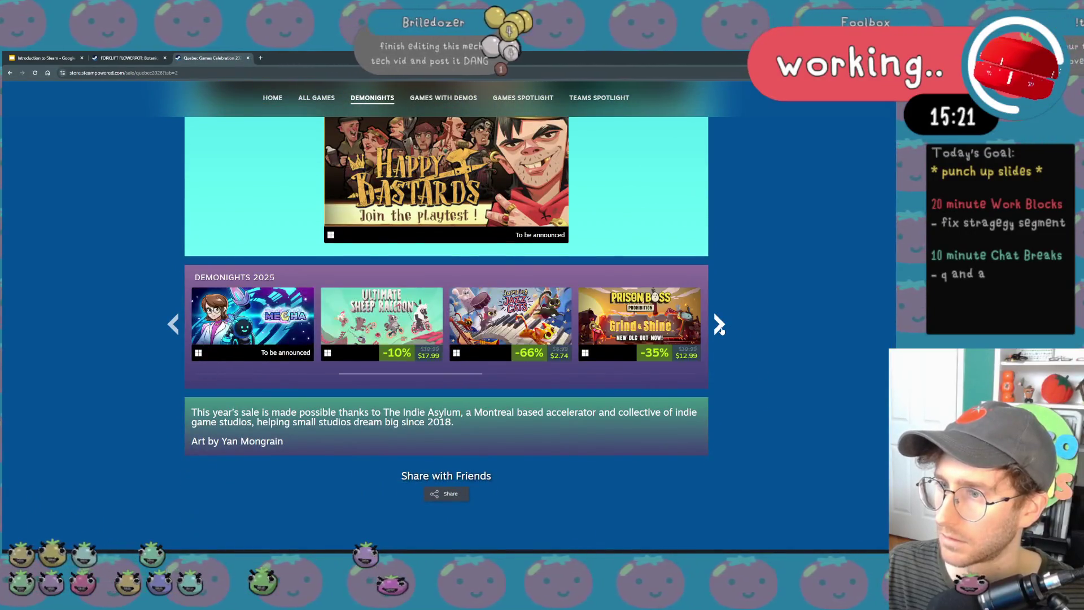
{"action": "left_click", "coordinate": [719, 325]}
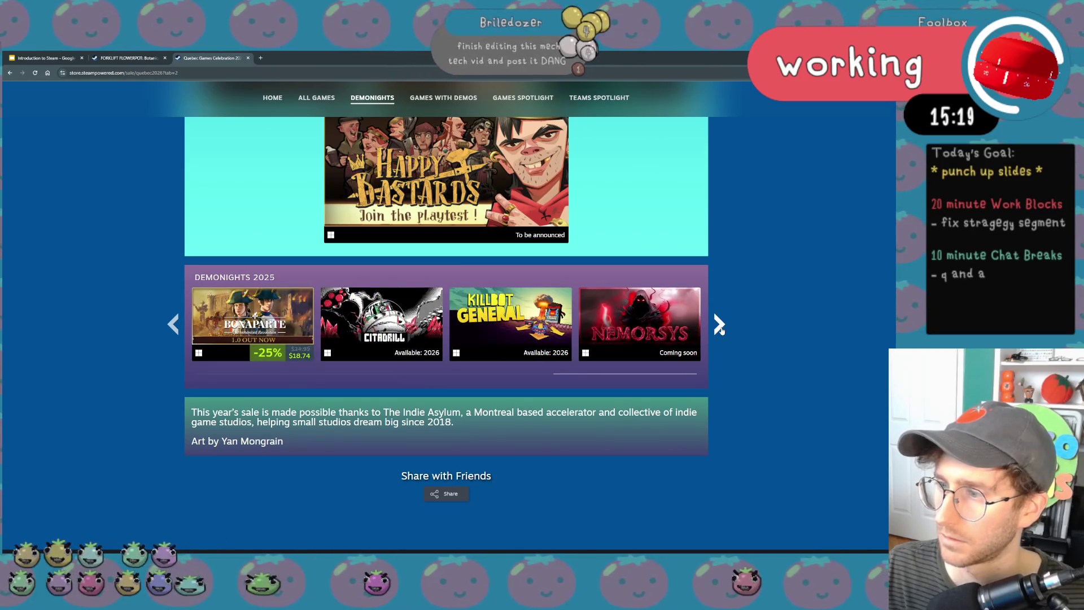
{"action": "left_click", "coordinate": [719, 325]}
{"action": "left_click", "coordinate": [719, 325]}
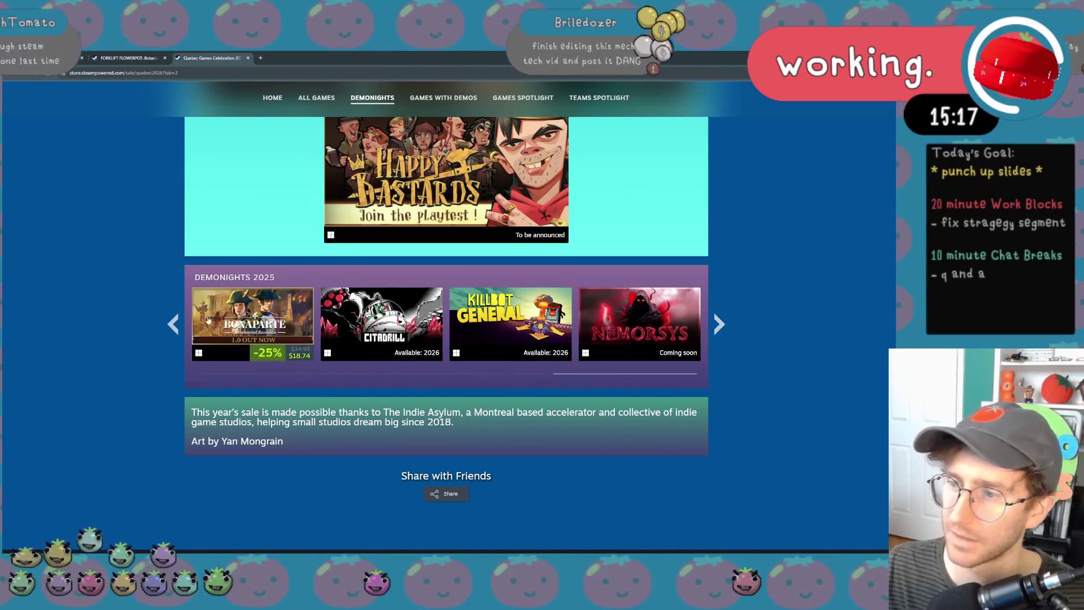
{"action": "left_click", "coordinate": [174, 326]}
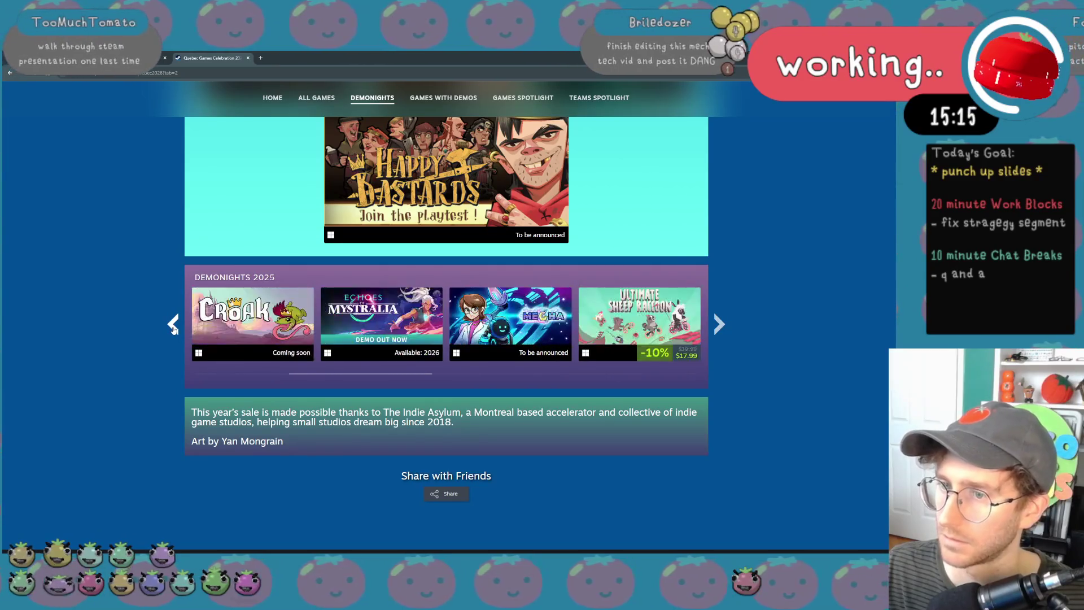
{"action": "left_click", "coordinate": [174, 326]}
{"action": "scroll", "coordinate": [143, 362], "scroll_direction": "up", "scroll_amount": 3}
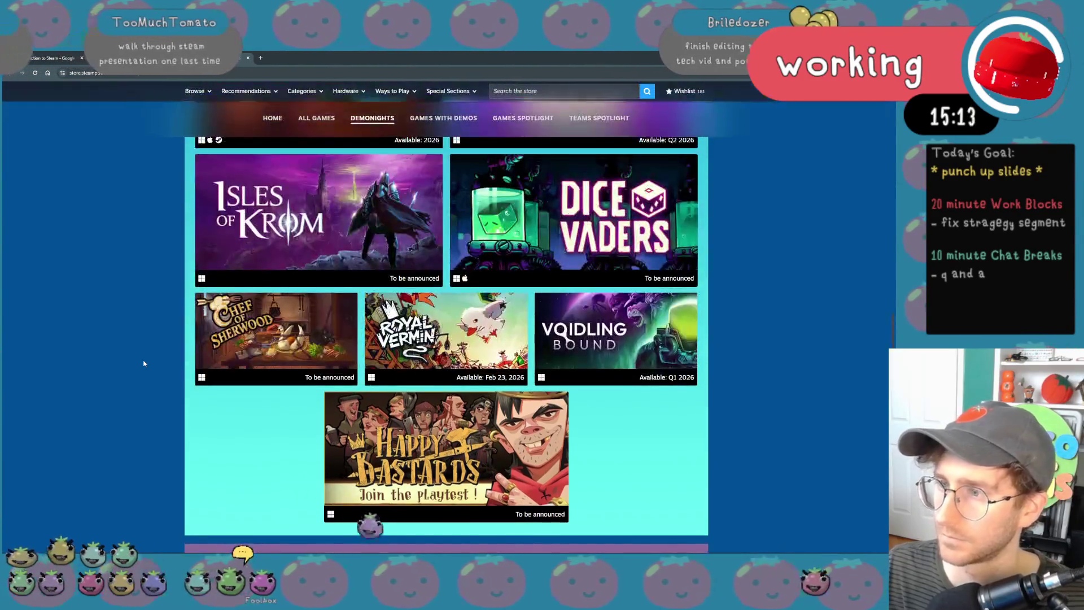
{"action": "scroll", "coordinate": [158, 258], "scroll_direction": "up", "scroll_amount": 3}
{"action": "scroll", "coordinate": [161, 262], "scroll_direction": "up", "scroll_amount": 3}
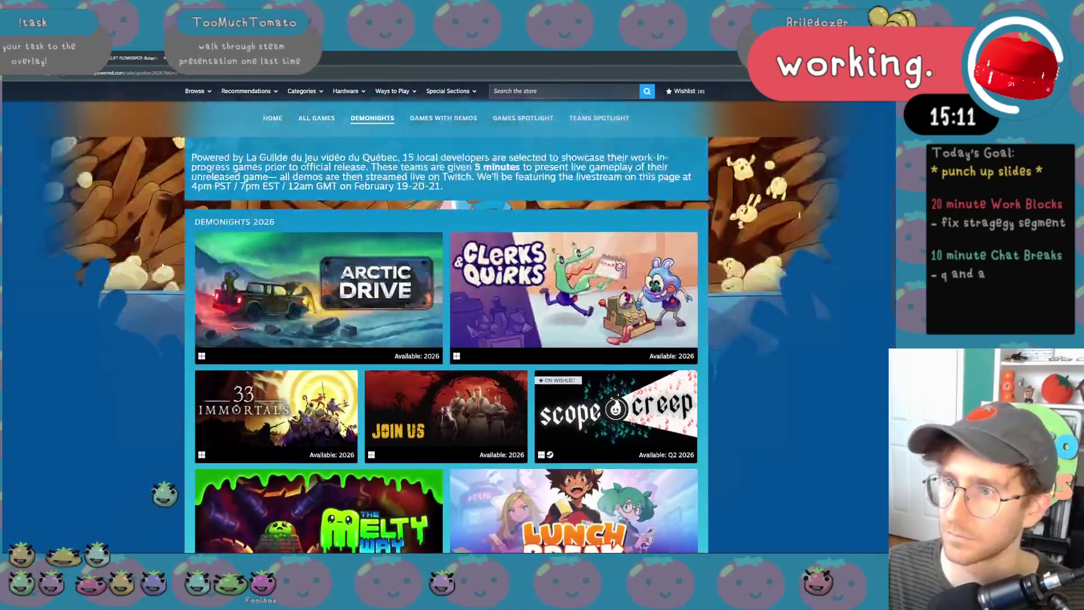
{"action": "scroll", "coordinate": [162, 262], "scroll_direction": "up", "scroll_amount": 2}
{"action": "scroll", "coordinate": [162, 261], "scroll_direction": "up", "scroll_amount": 1}
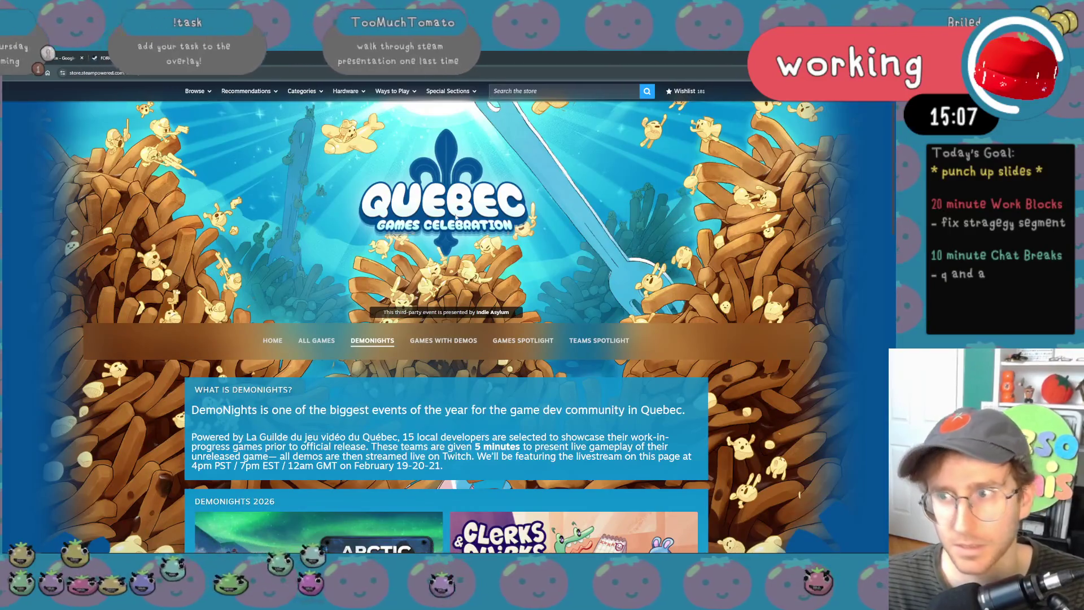
{"action": "scroll", "coordinate": [455, 232], "scroll_direction": "down", "scroll_amount": 3}
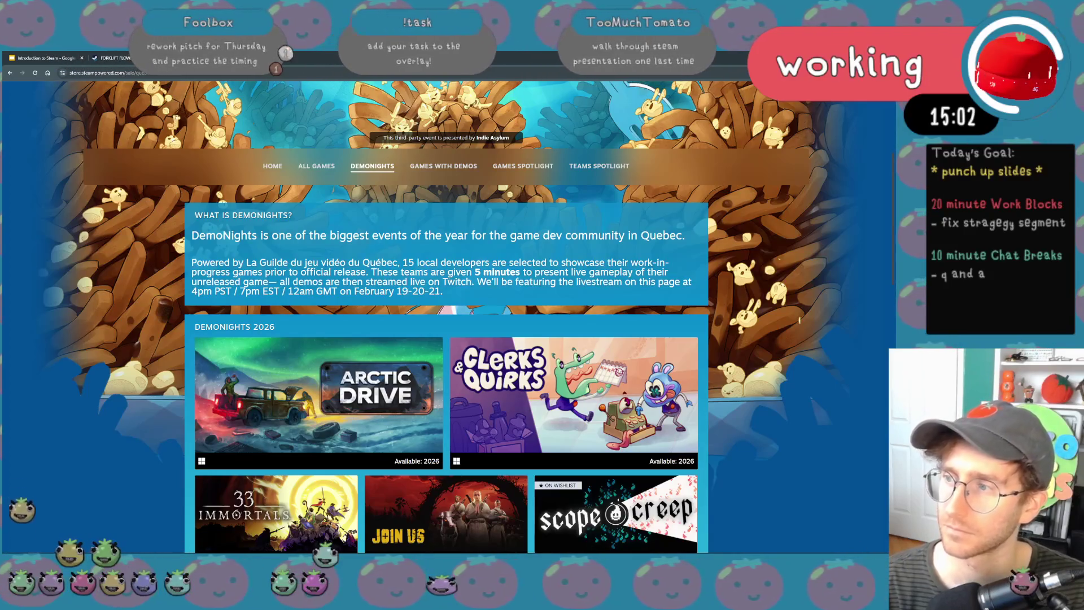
{"action": "scroll", "coordinate": [446, 338], "scroll_direction": "up", "scroll_amount": 4}
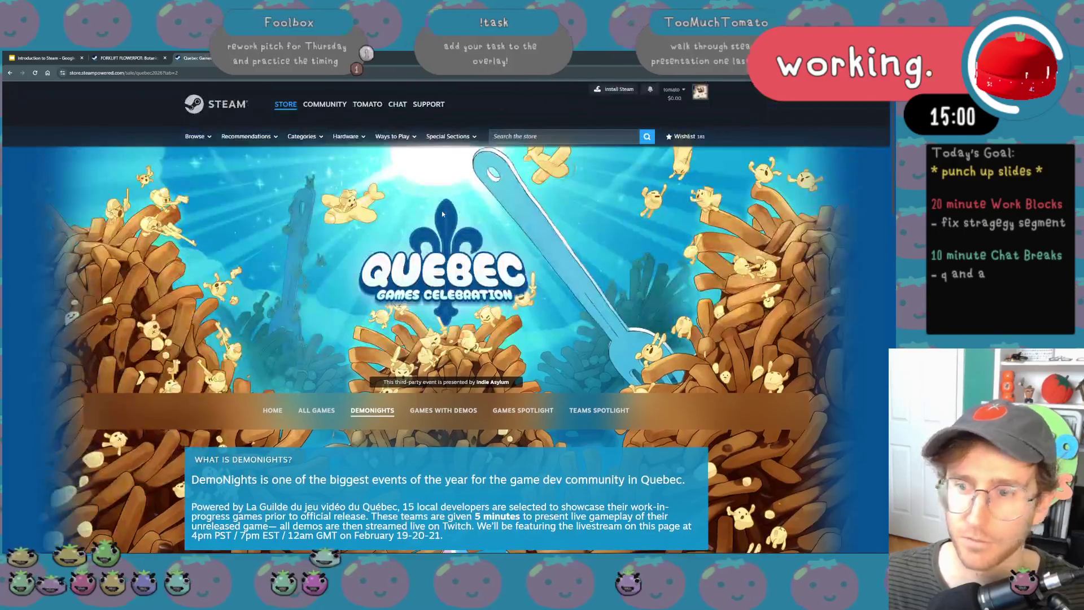
{"action": "left_click", "coordinate": [209, 75]}
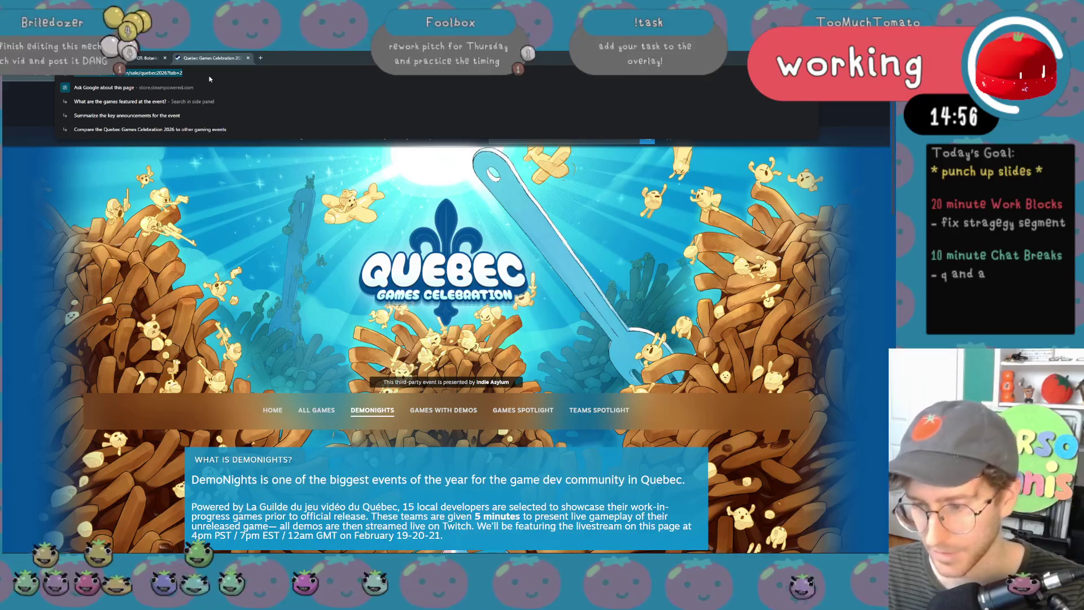
{"action": "left_click", "coordinate": [208, 244]}
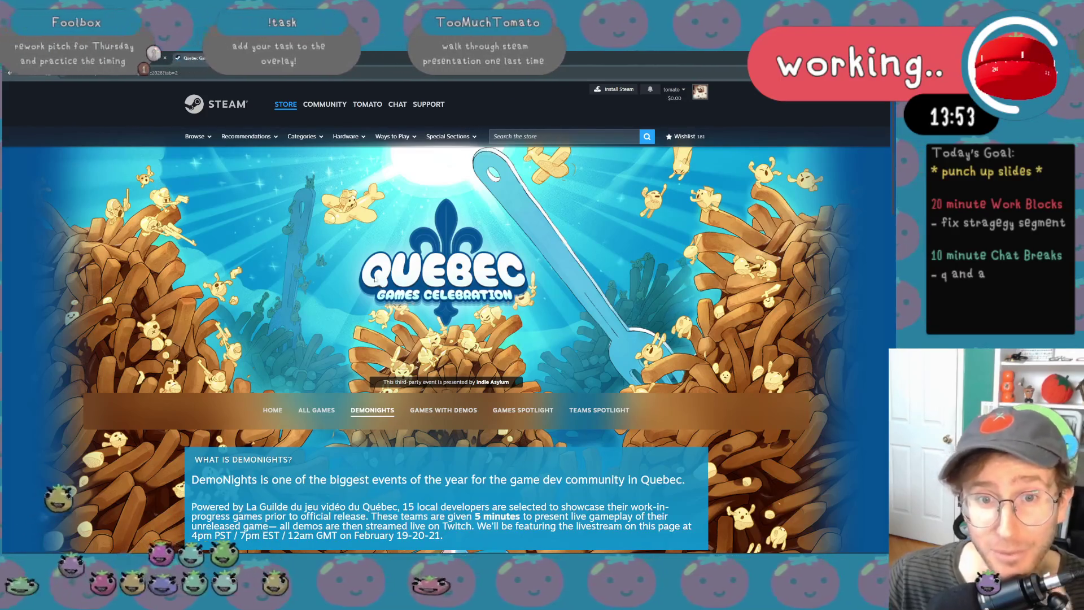
{"action": "scroll", "coordinate": [468, 336], "scroll_direction": "down", "scroll_amount": 3}
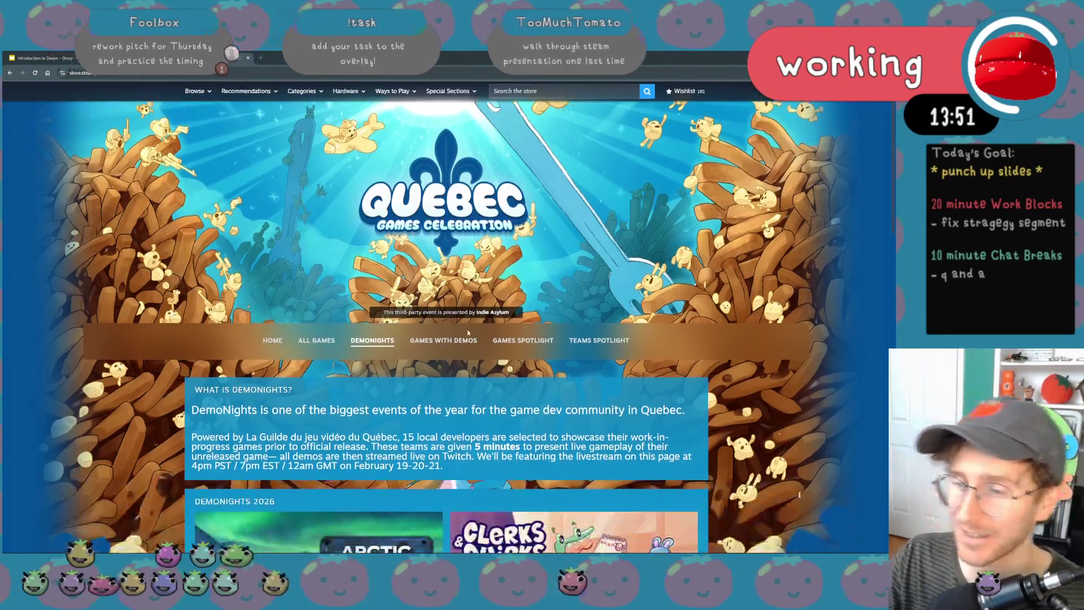
{"action": "scroll", "coordinate": [468, 336], "scroll_direction": "down", "scroll_amount": 2}
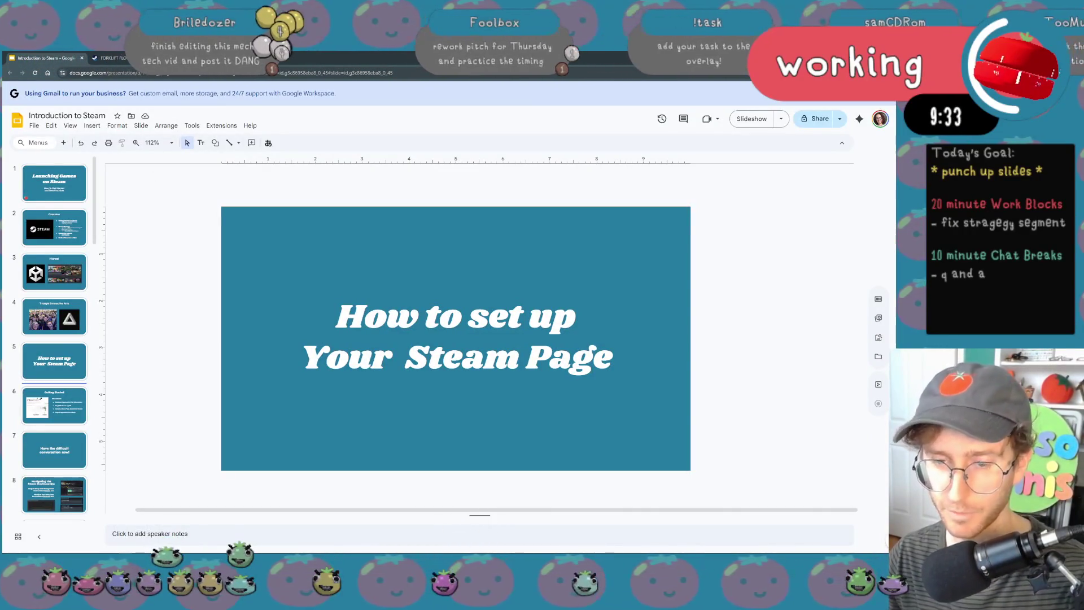
{"action": "key", "text": "XF86AudioLowerVolume"}
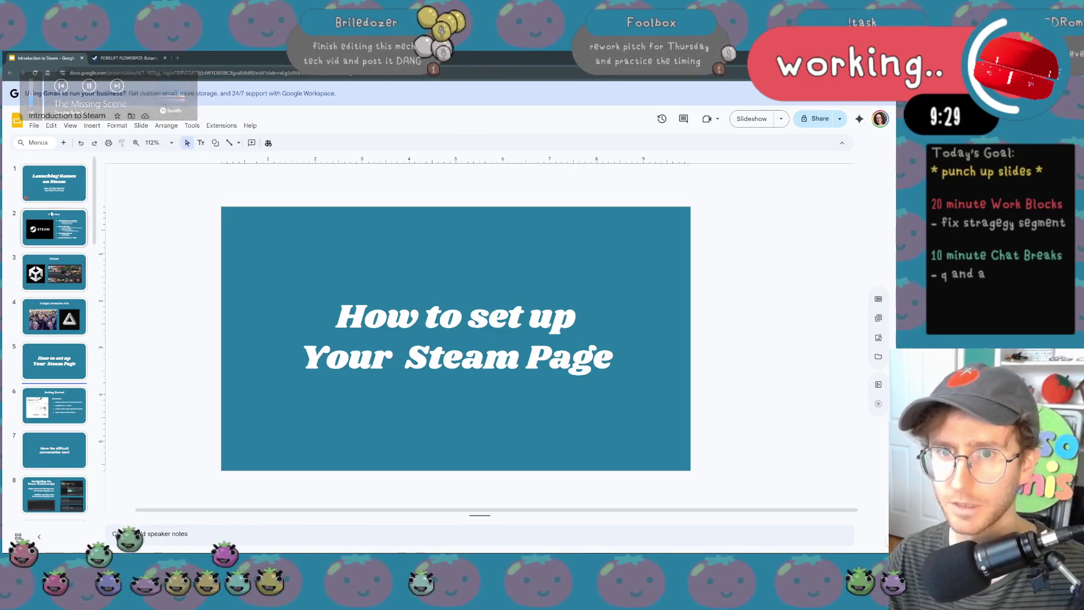
{"action": "left_click", "coordinate": [81, 194]}
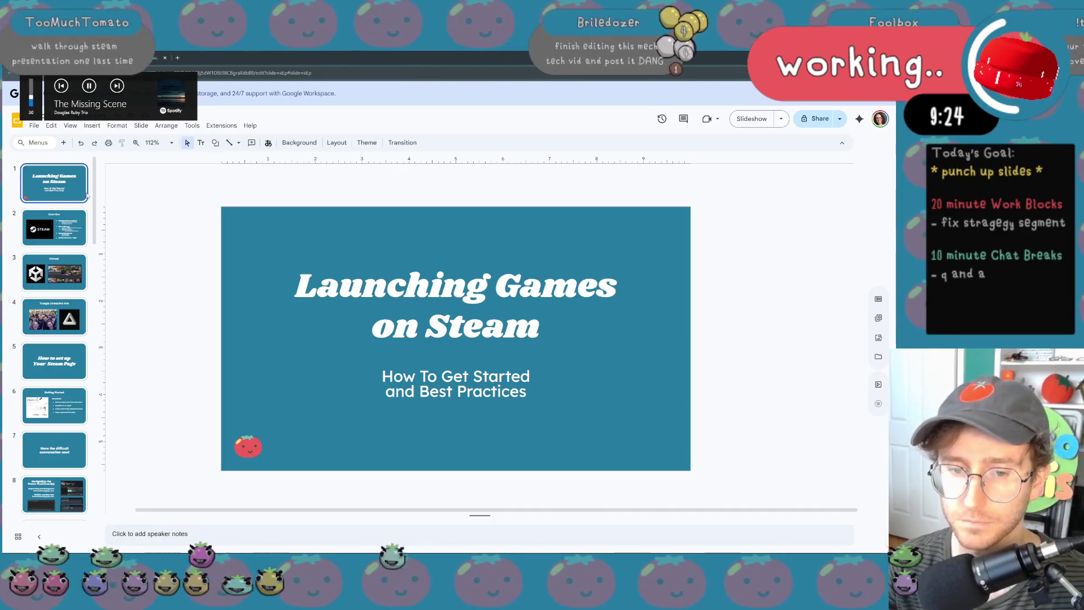
{"action": "key", "text": "Down"}
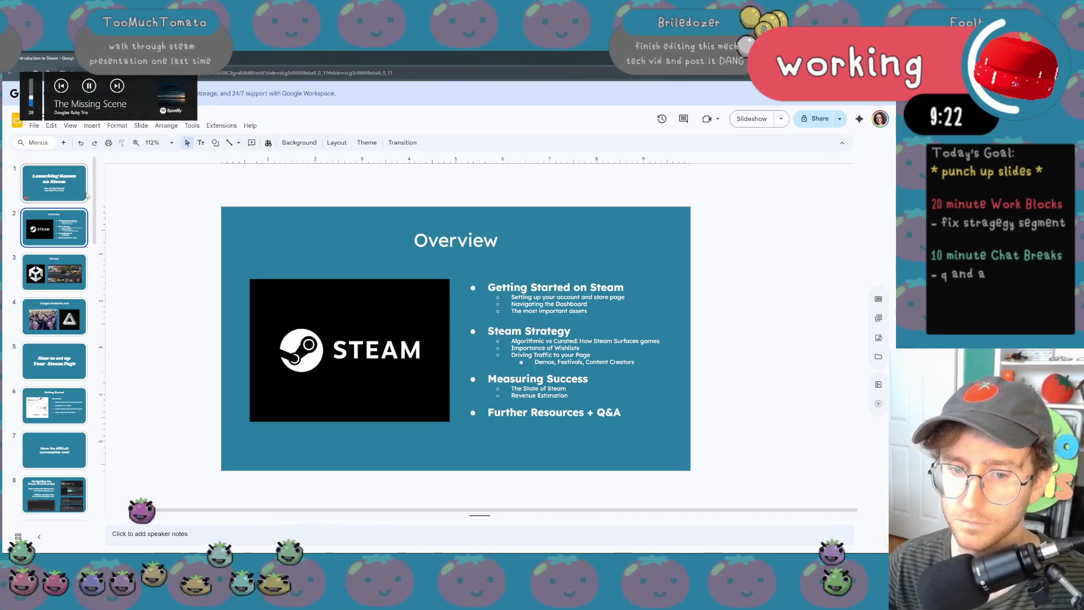
{"action": "key", "text": "Down"}
{"action": "key", "text": "Up"}
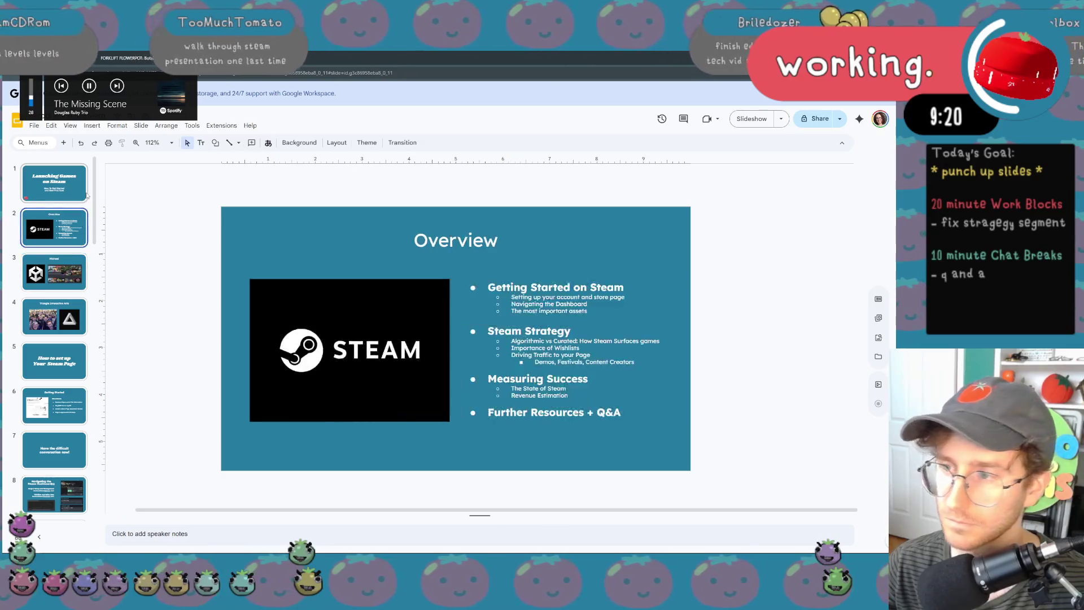
{"action": "key", "text": "Down"}
{"action": "key", "text": "Down"}
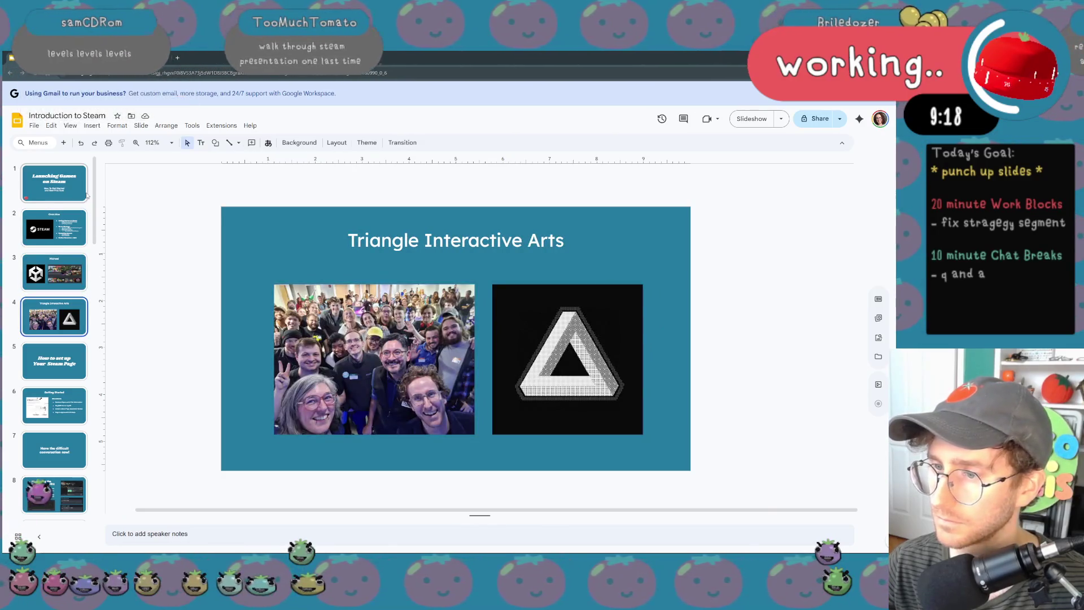
{"action": "key", "text": "Up"}
{"action": "key", "text": "Down"}
{"action": "key", "text": "Down"}
{"action": "key", "text": "Down"}
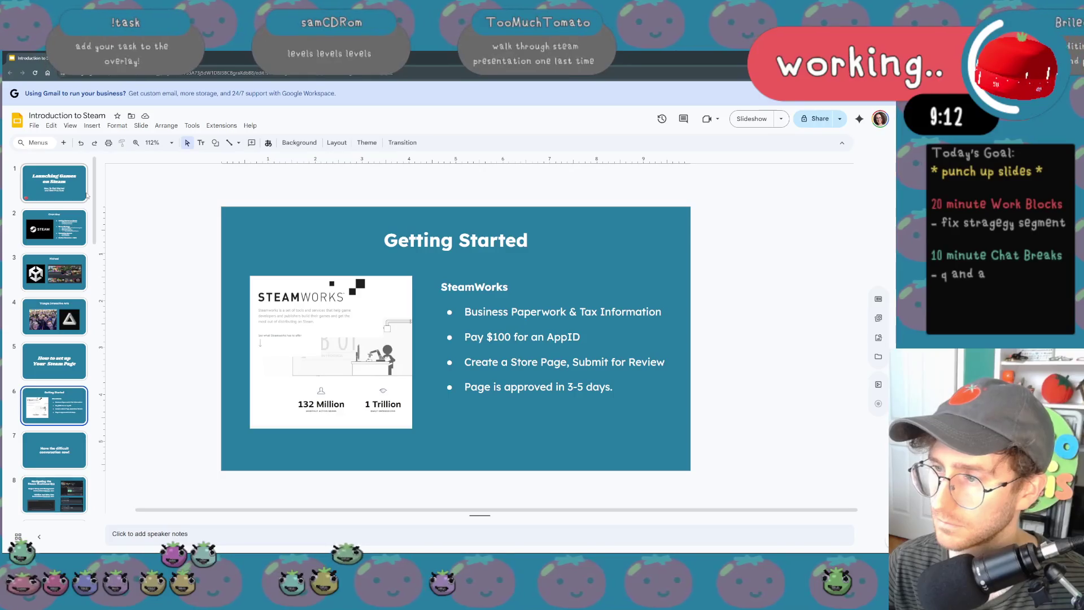
{"action": "key", "text": "Down"}
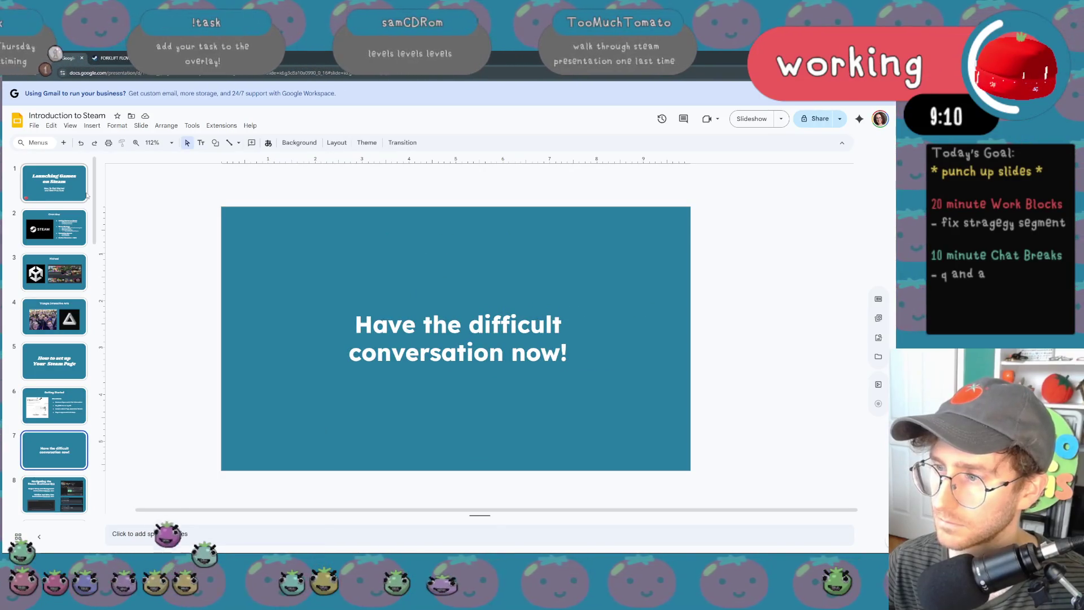
{"action": "key", "text": "Down"}
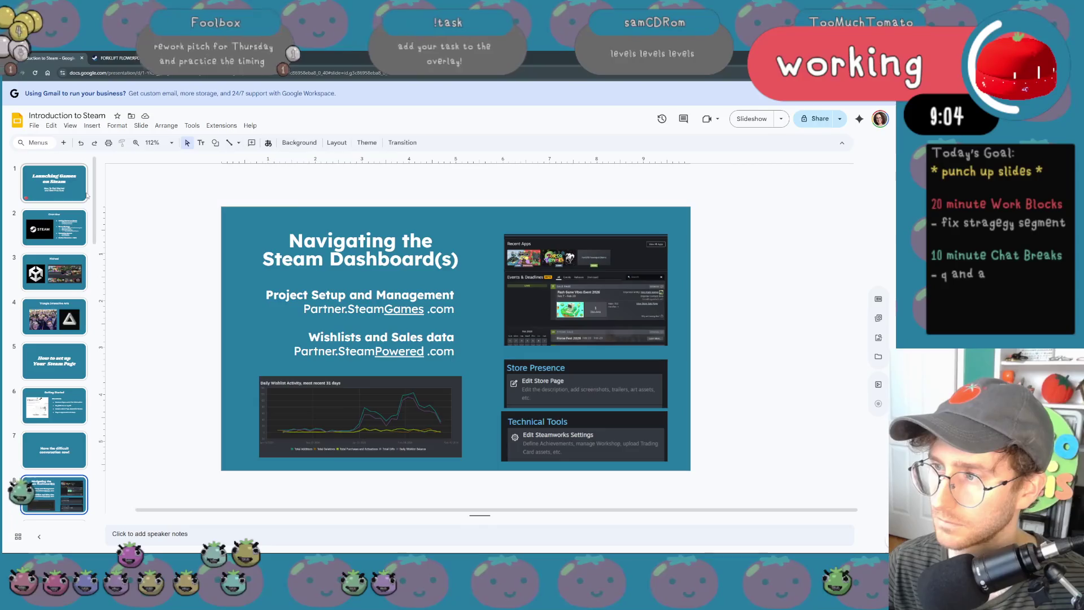
{"action": "key", "text": "Down"}
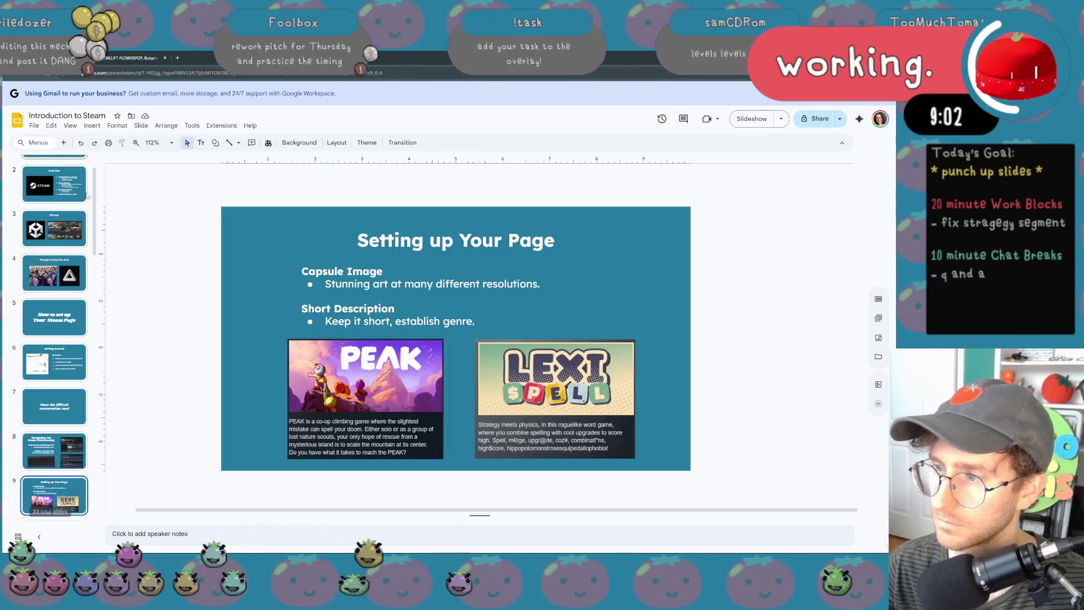
{"action": "key", "text": "Down"}
{"action": "key", "text": "Down"}
{"action": "key", "text": "Up"}
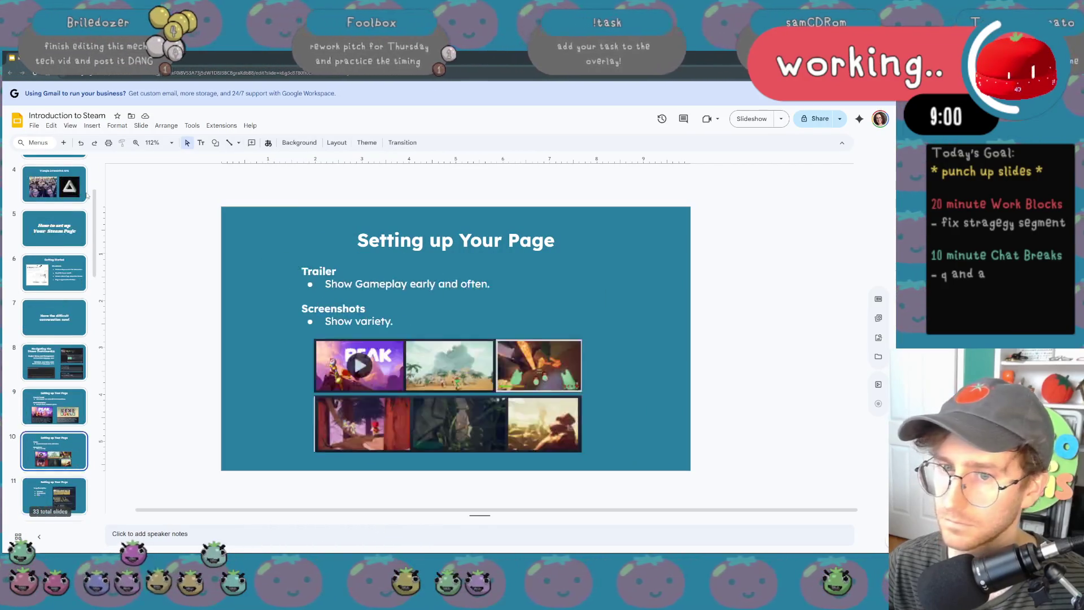
{"action": "key", "text": "Up"}
{"action": "key", "text": "Up"}
{"action": "key", "text": "Up"}
{"action": "key", "text": "Up"}
{"action": "key", "text": "Up"}
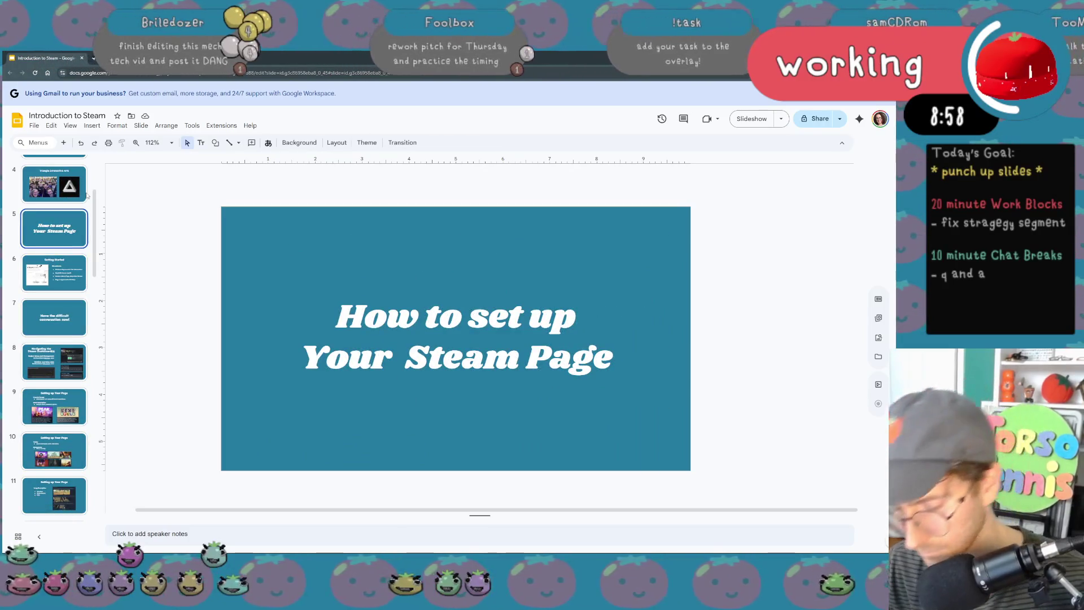
- Paste a copy of the section title slide after slide 8 and delete 'How to set up Your' from its title
{"action": "key", "text": "Down"}
{"action": "key", "text": "Down"}
{"action": "key", "text": "Down"}
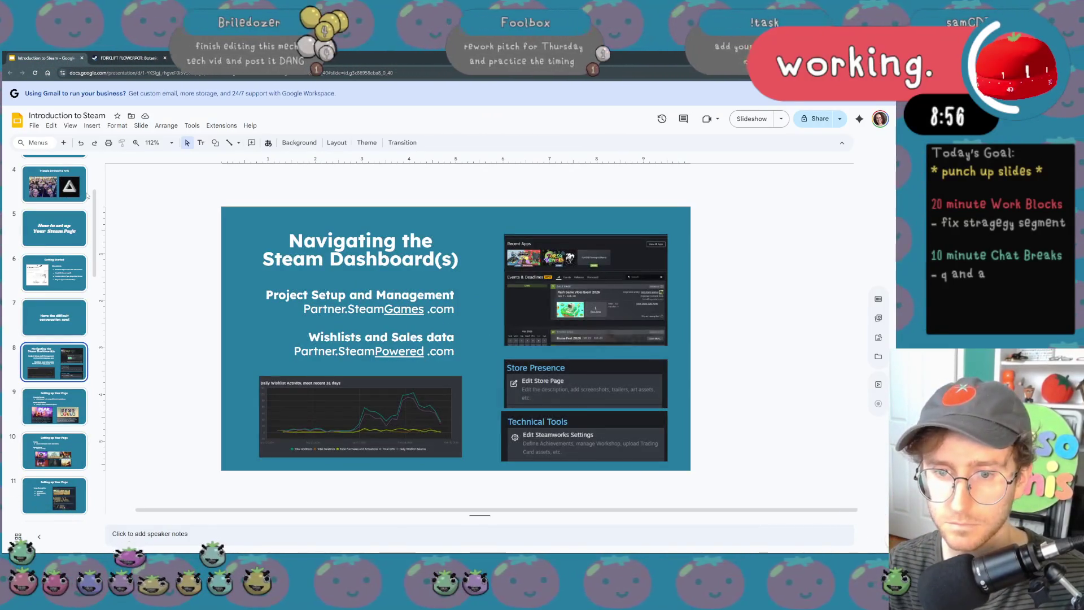
{"action": "key", "text": "ctrl+v"}
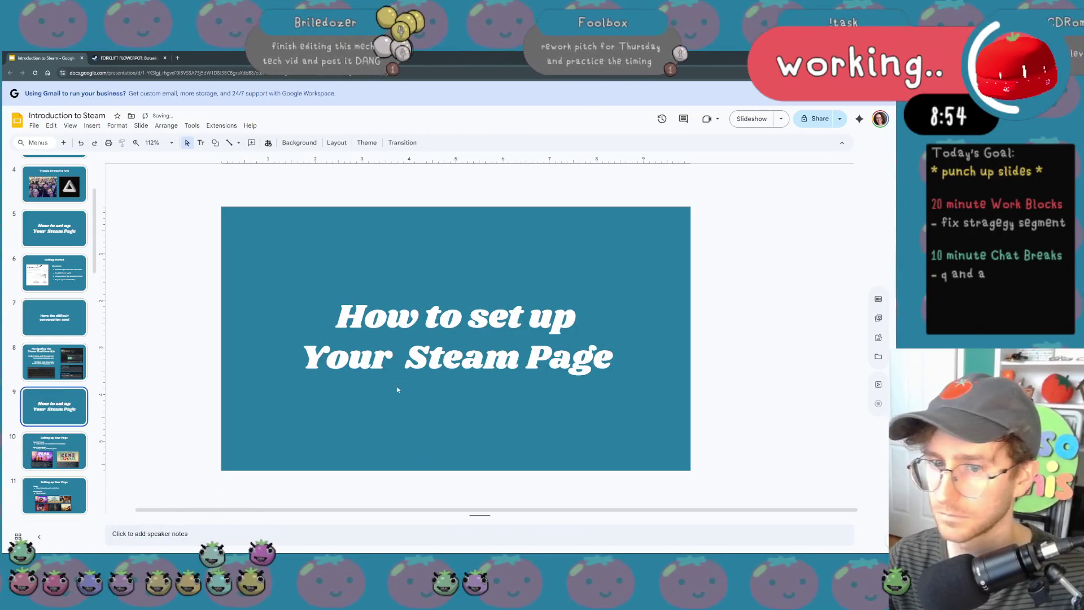
{"action": "triple_click", "coordinate": [448, 360]}
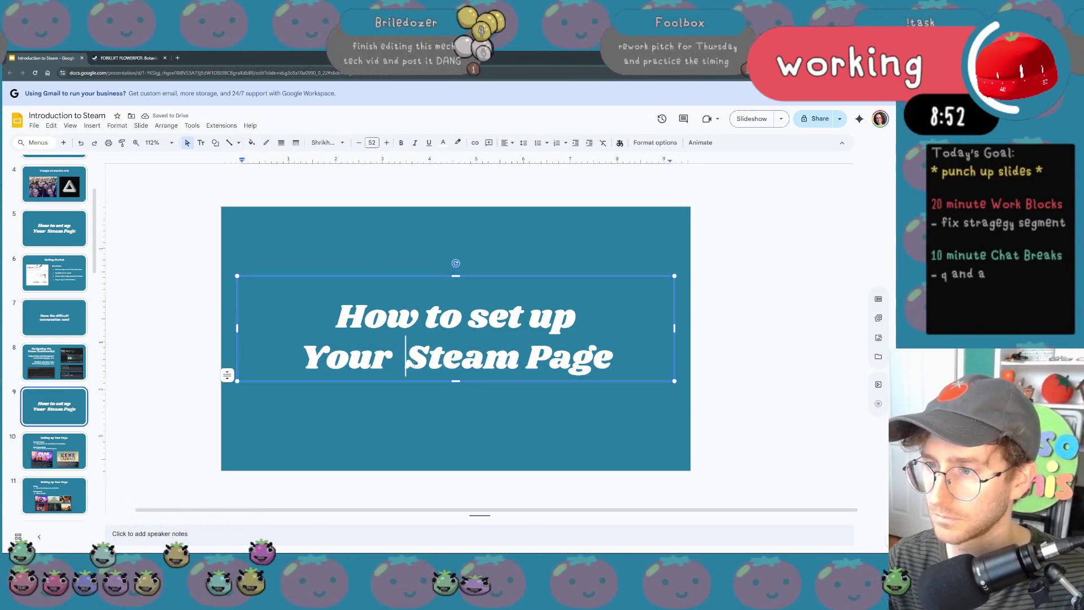
{"action": "left_click_drag", "start_coordinate": [405, 359], "coordinate": [368, 303]}
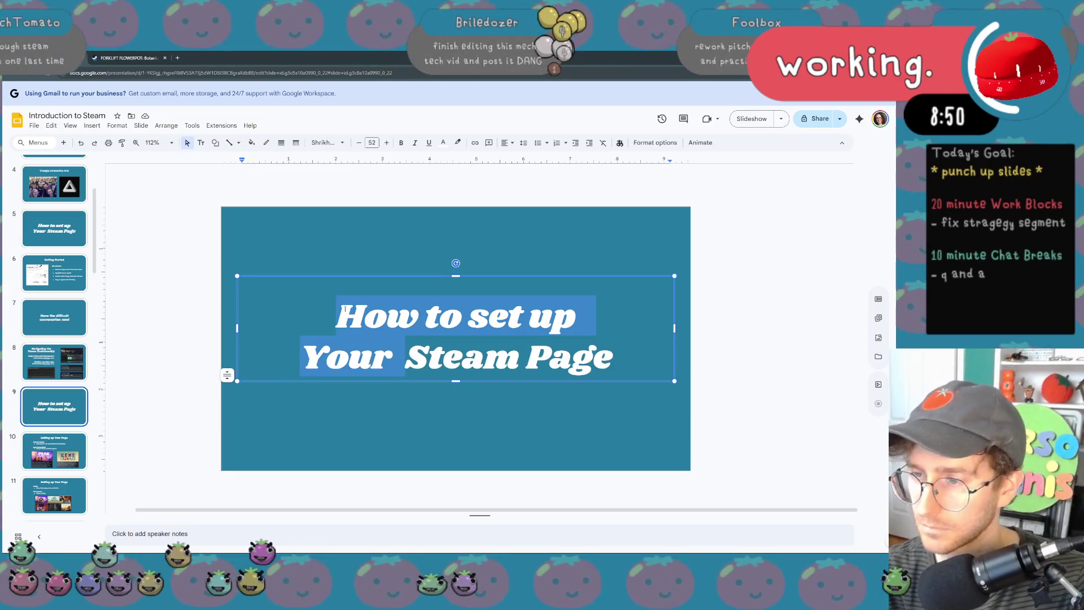
{"action": "key", "text": "BackSpace"}
{"action": "key", "text": "ctrl+z"}
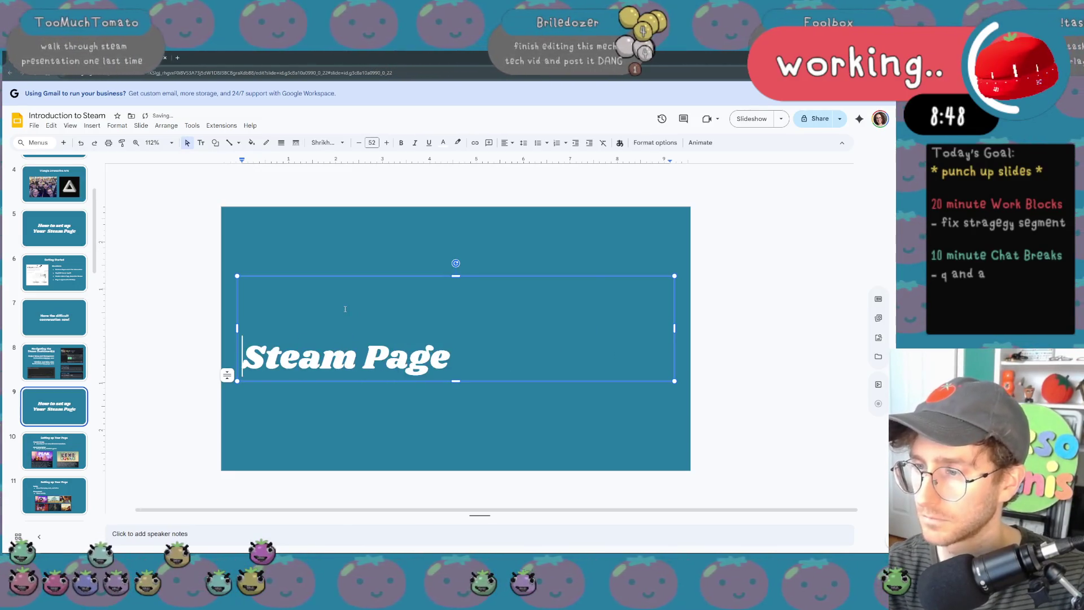
{"action": "key", "text": "ctrl+z"}
{"action": "key", "text": "BackSpace"}
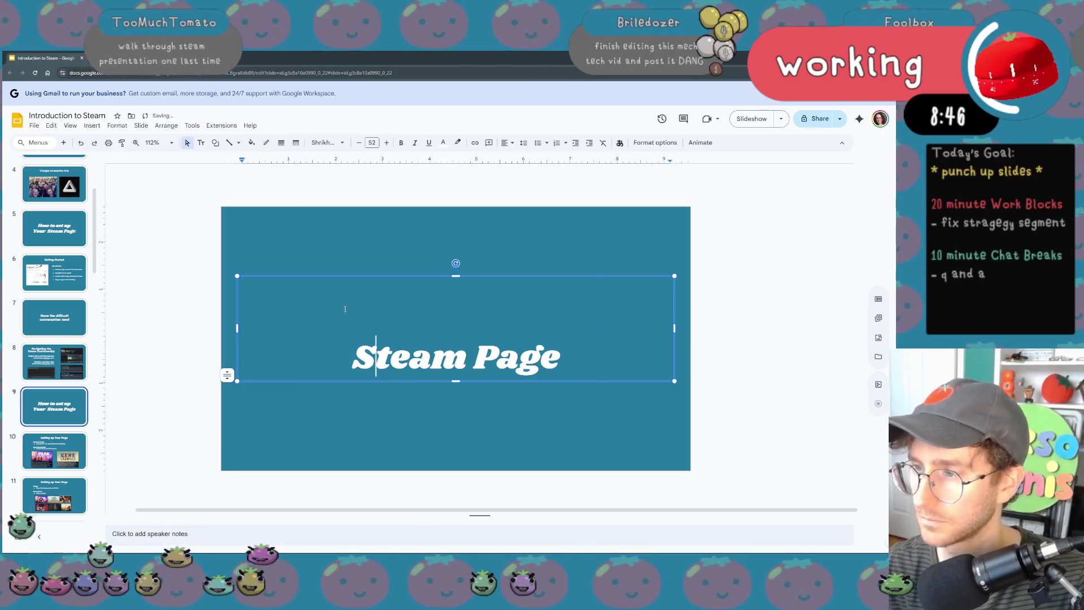
- Break the title after 'Steam Page' onto a second line for 'Best Practices'
{"action": "key", "text": "End"}
{"action": "key", "text": "Return"}
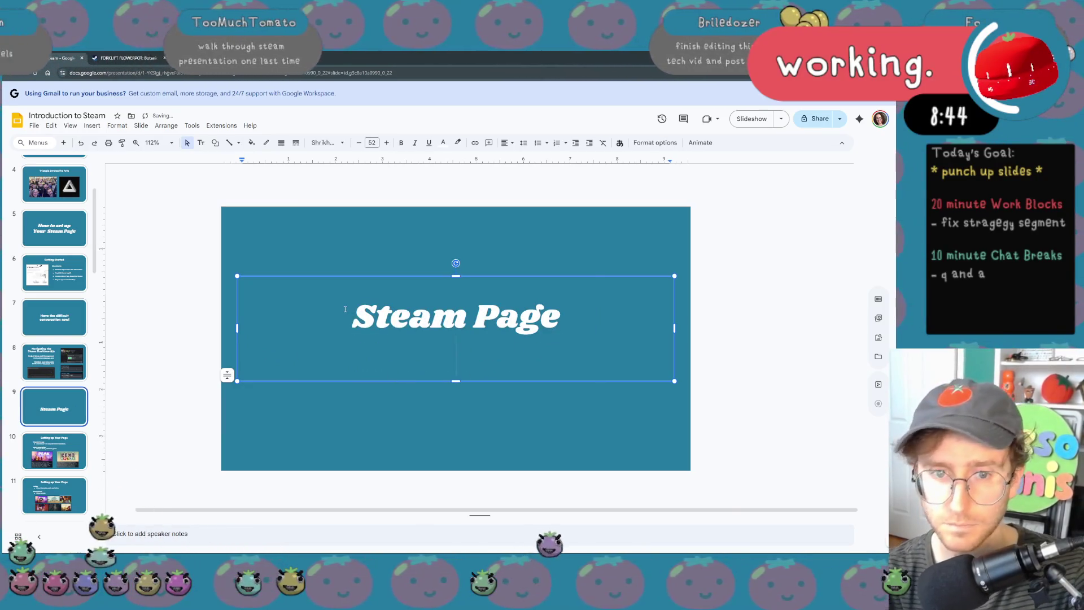
{"action": "type", "text": "Best "}
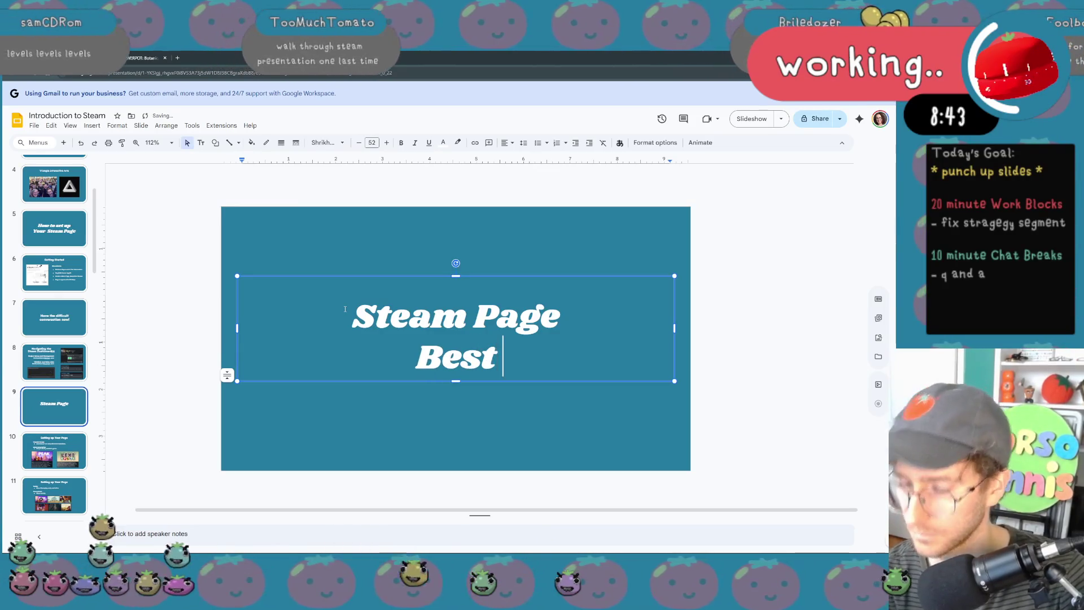
{"action": "type", "text": "Practices"}
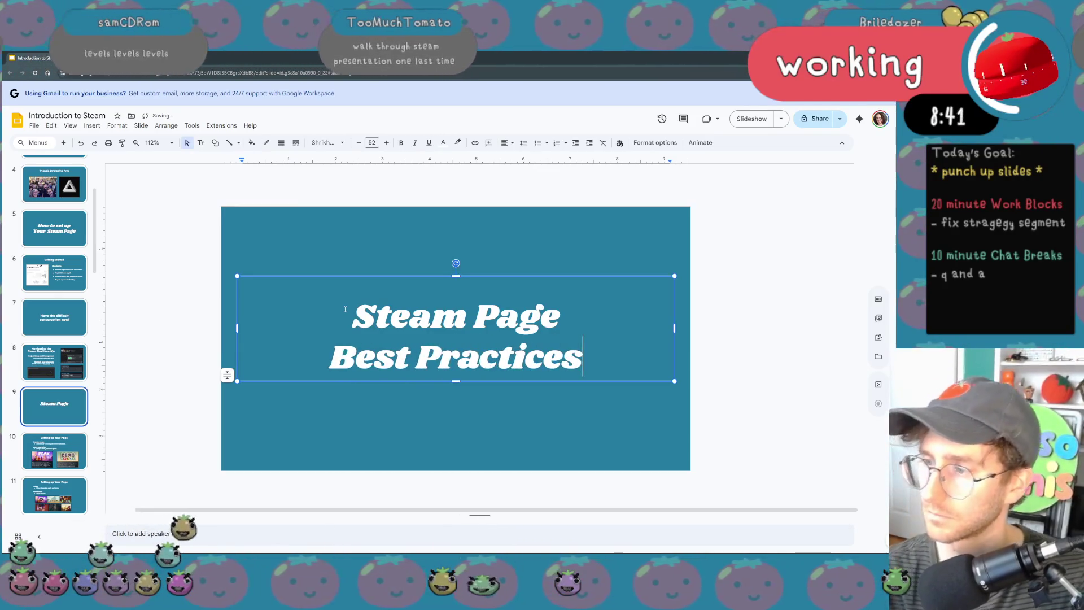
{"action": "key", "text": "ctrl+t"}
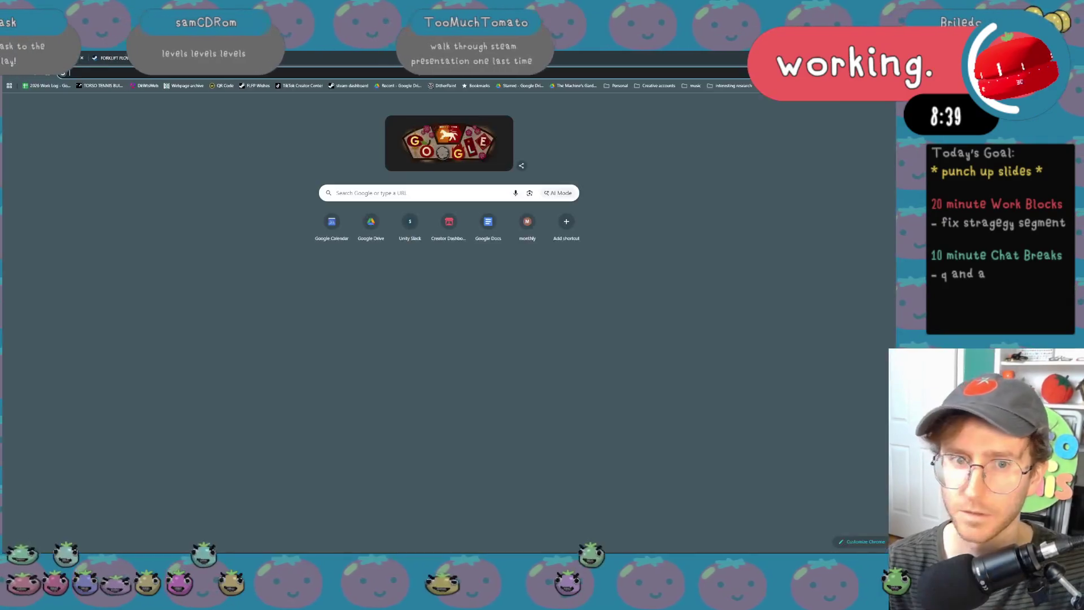
{"action": "type", "text": "steam"}
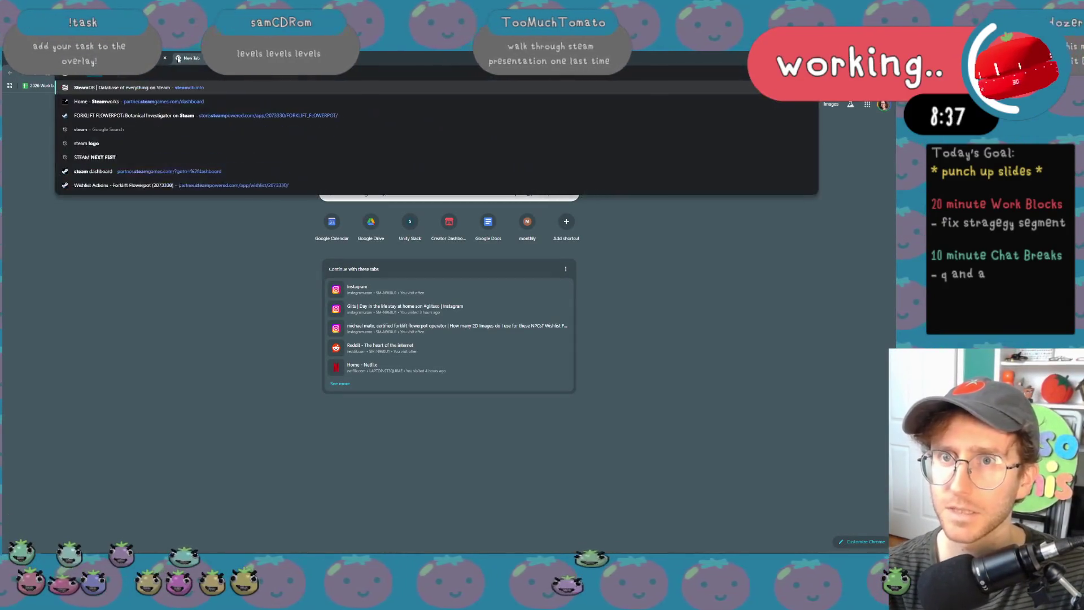
{"action": "type", "text": " pipe uploa"}
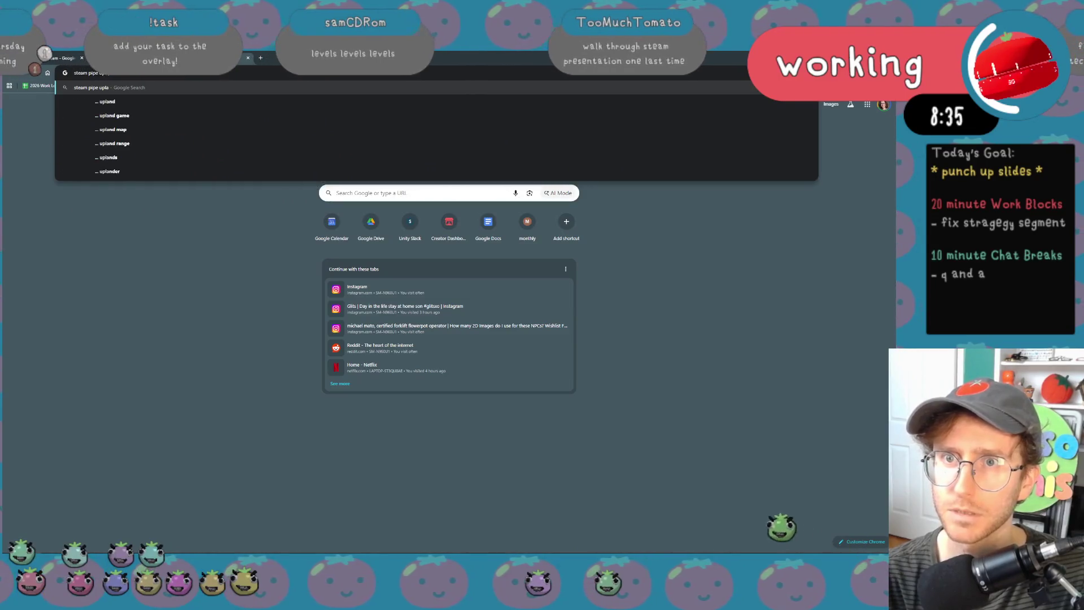
- Search Google for 'steam pipe uploads' and open the Steamworks 'Uploading to Steam' documentation result
{"action": "key", "text": "Return"}
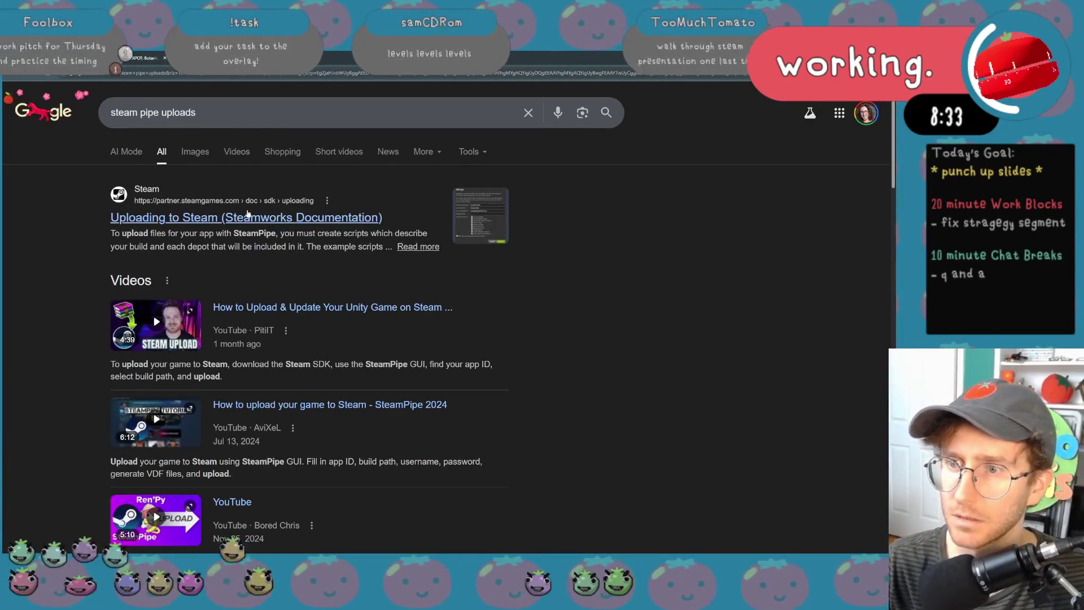
{"action": "left_click", "coordinate": [248, 216]}
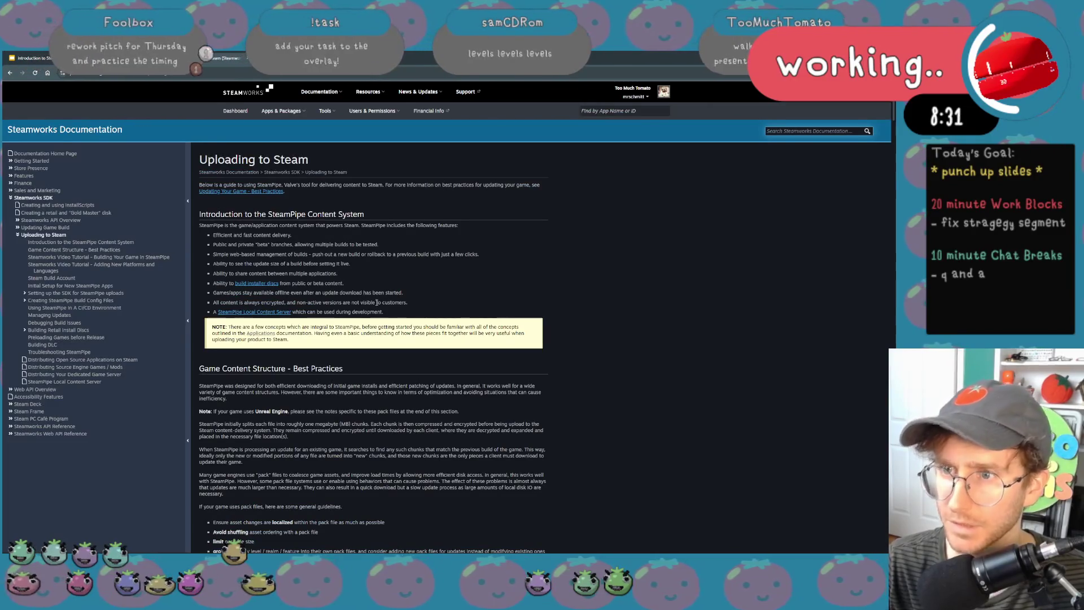
{"action": "key", "text": "ctrl+plus"}
{"action": "key", "text": "ctrl+plus"}
{"action": "key", "text": "ctrl+plus"}
{"action": "key", "text": "ctrl+plus"}
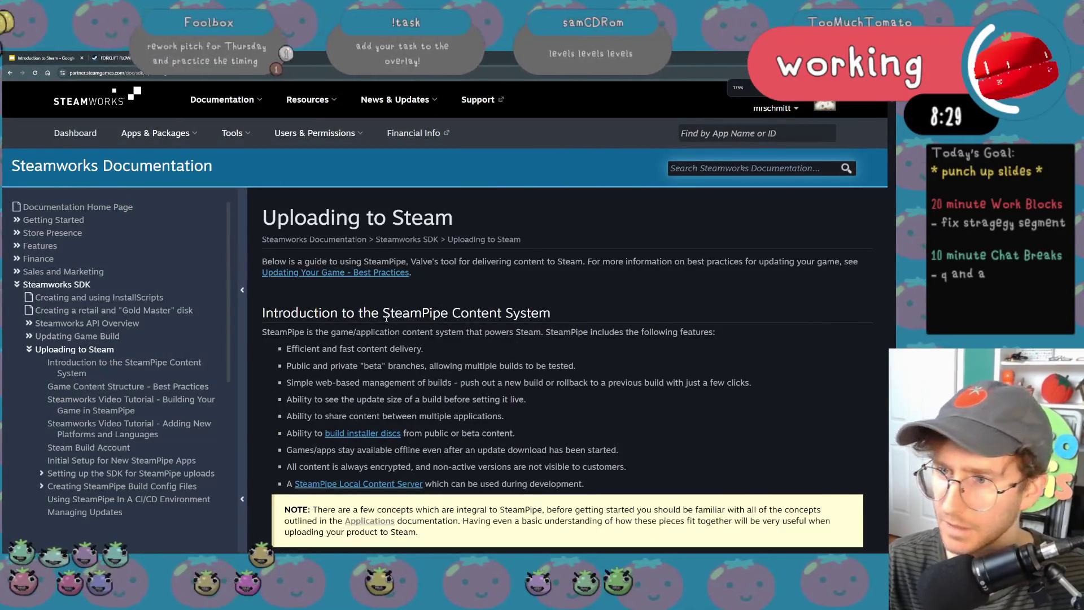
{"action": "scroll", "coordinate": [385, 315], "scroll_direction": "down", "scroll_amount": 1}
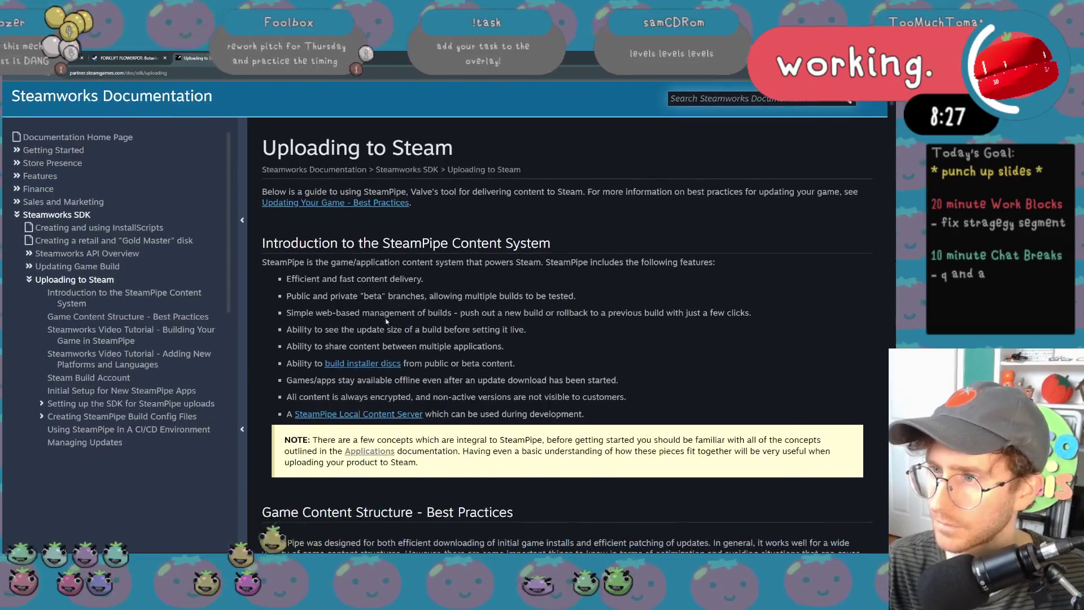
{"action": "key", "text": "ctrl+minus"}
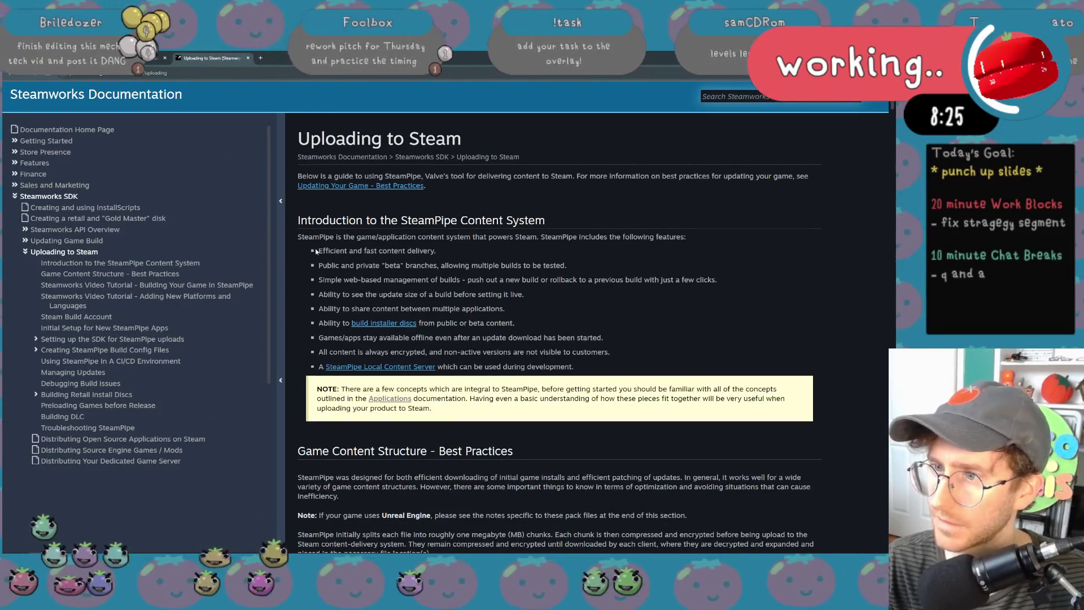
{"action": "left_click_drag", "start_coordinate": [368, 265], "coordinate": [417, 265]}
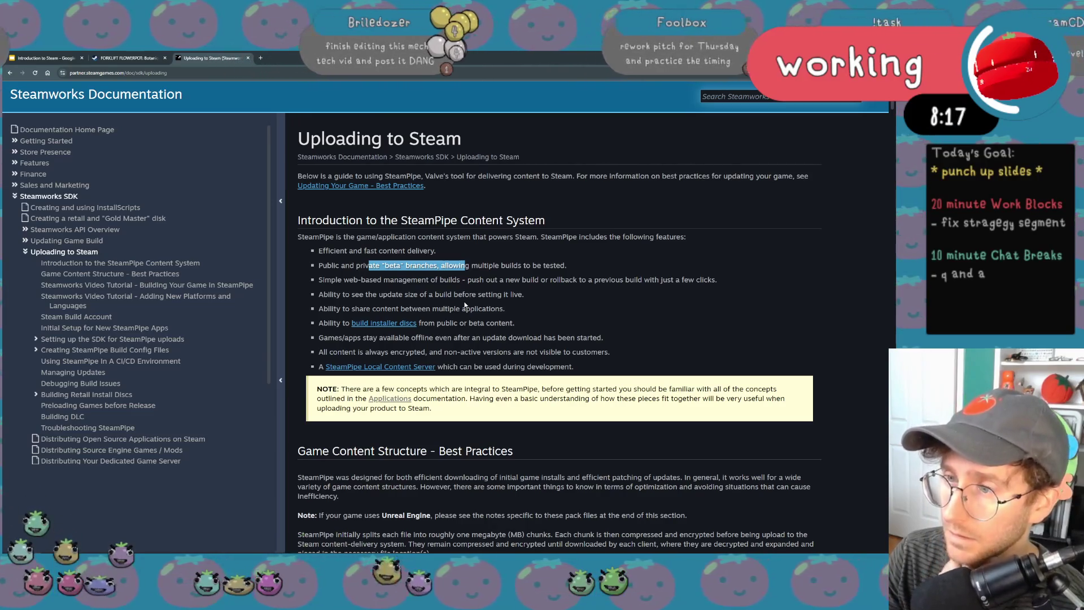
{"action": "scroll", "coordinate": [464, 306], "scroll_direction": "down", "scroll_amount": 2}
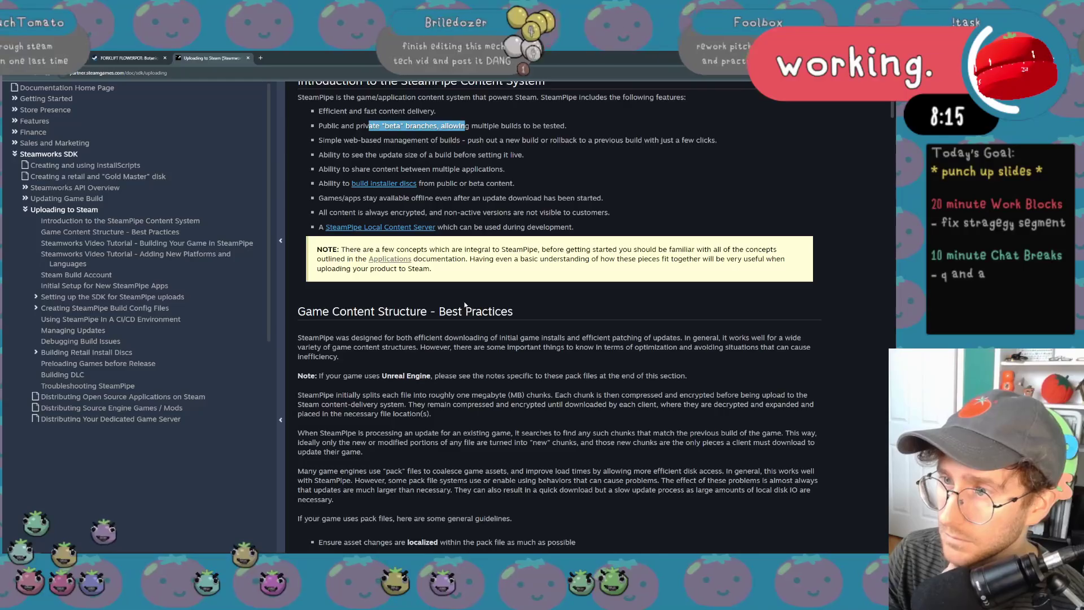
{"action": "scroll", "coordinate": [464, 305], "scroll_direction": "down", "scroll_amount": 2}
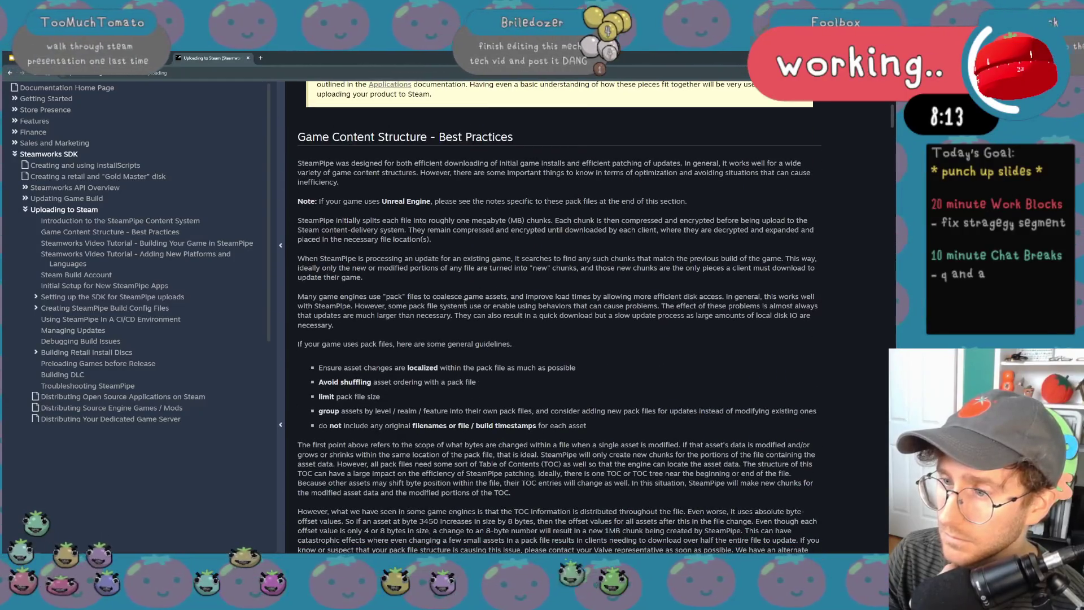
{"action": "scroll", "coordinate": [464, 302], "scroll_direction": "down", "scroll_amount": 1}
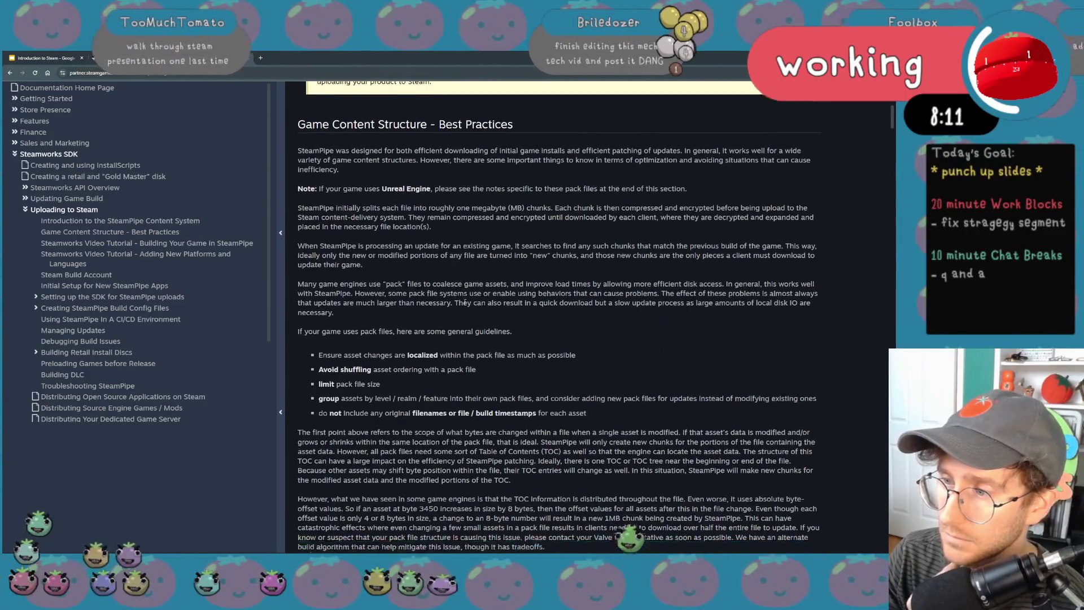
{"action": "scroll", "coordinate": [465, 305], "scroll_direction": "down", "scroll_amount": 1}
{"action": "scroll", "coordinate": [464, 305], "scroll_direction": "down", "scroll_amount": 1}
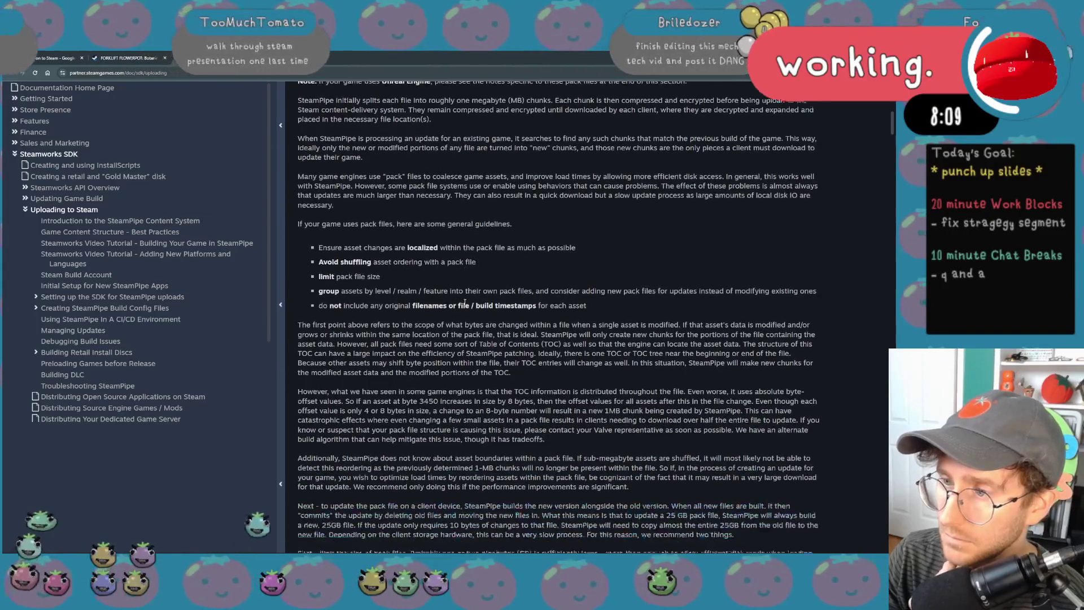
{"action": "scroll", "coordinate": [464, 302], "scroll_direction": "down", "scroll_amount": 1}
{"action": "scroll", "coordinate": [464, 302], "scroll_direction": "down", "scroll_amount": 2}
{"action": "scroll", "coordinate": [464, 303], "scroll_direction": "down", "scroll_amount": 1}
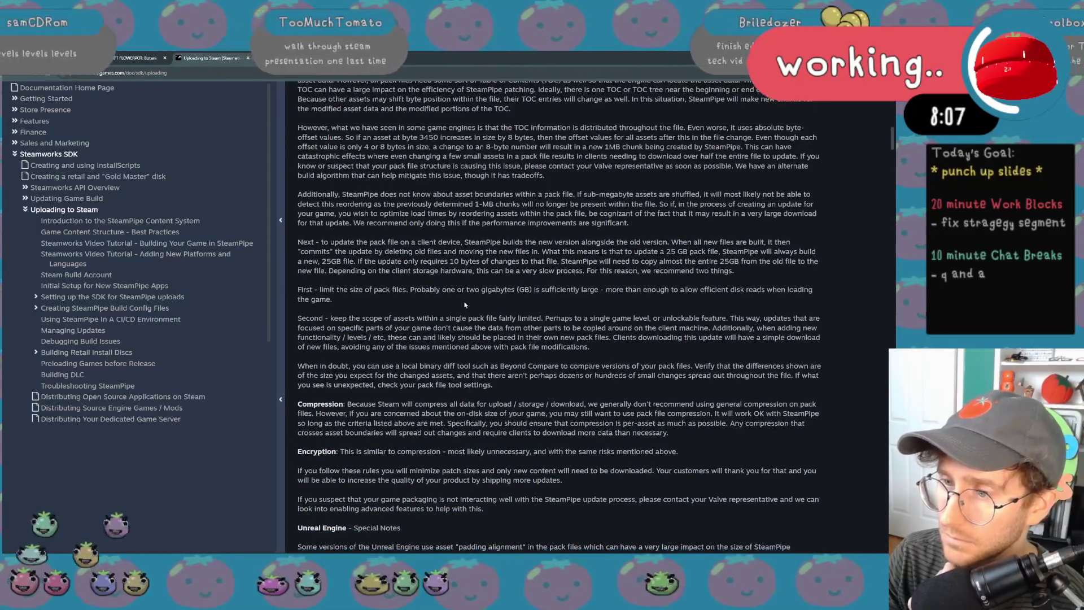
{"action": "scroll", "coordinate": [464, 304], "scroll_direction": "down", "scroll_amount": 2}
{"action": "scroll", "coordinate": [463, 303], "scroll_direction": "down", "scroll_amount": 1}
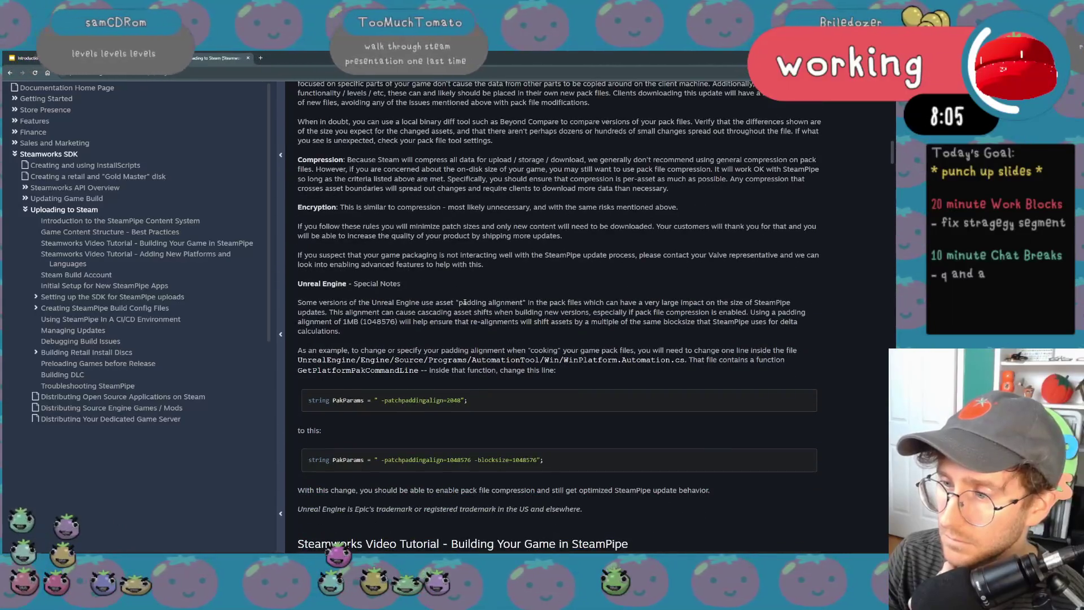
{"action": "scroll", "coordinate": [461, 302], "scroll_direction": "down", "scroll_amount": 2}
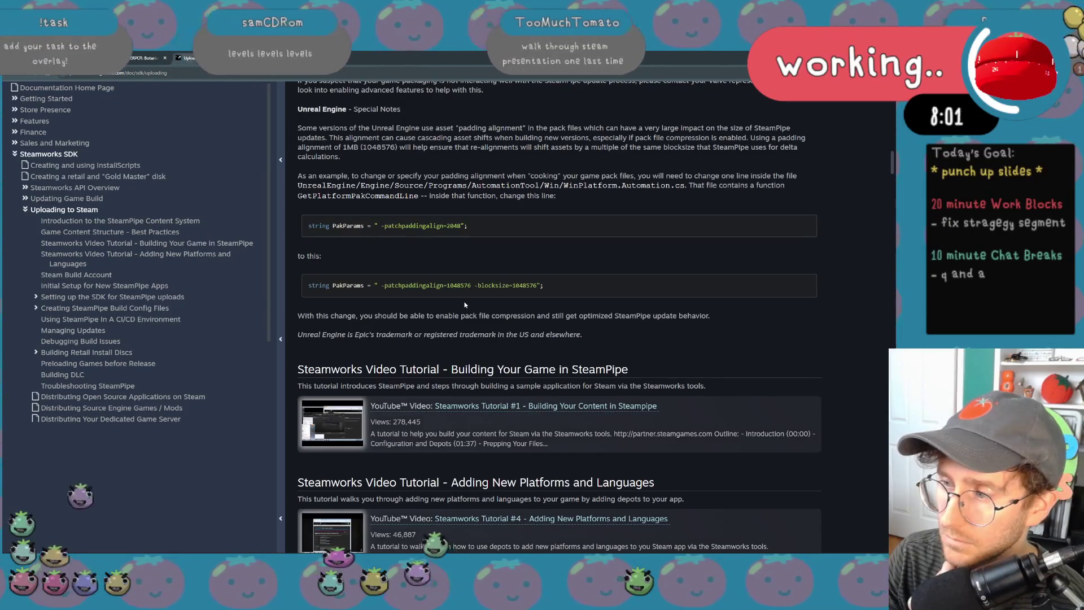
{"action": "scroll", "coordinate": [464, 303], "scroll_direction": "down", "scroll_amount": 2}
{"action": "scroll", "coordinate": [465, 304], "scroll_direction": "up", "scroll_amount": 2}
{"action": "scroll", "coordinate": [465, 304], "scroll_direction": "up", "scroll_amount": 10}
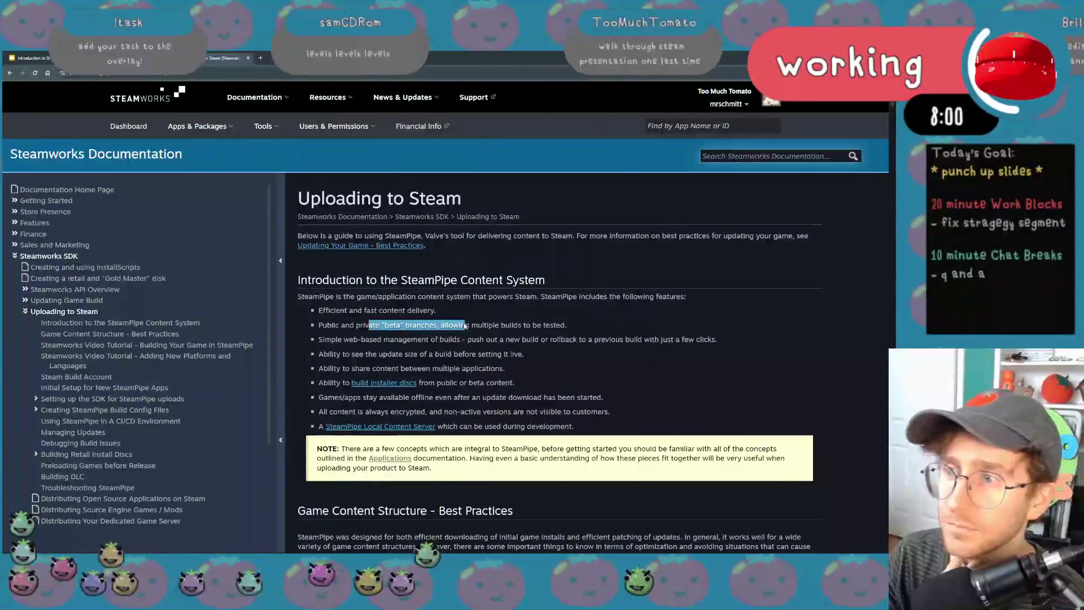
{"action": "left_click", "coordinate": [110, 74]}
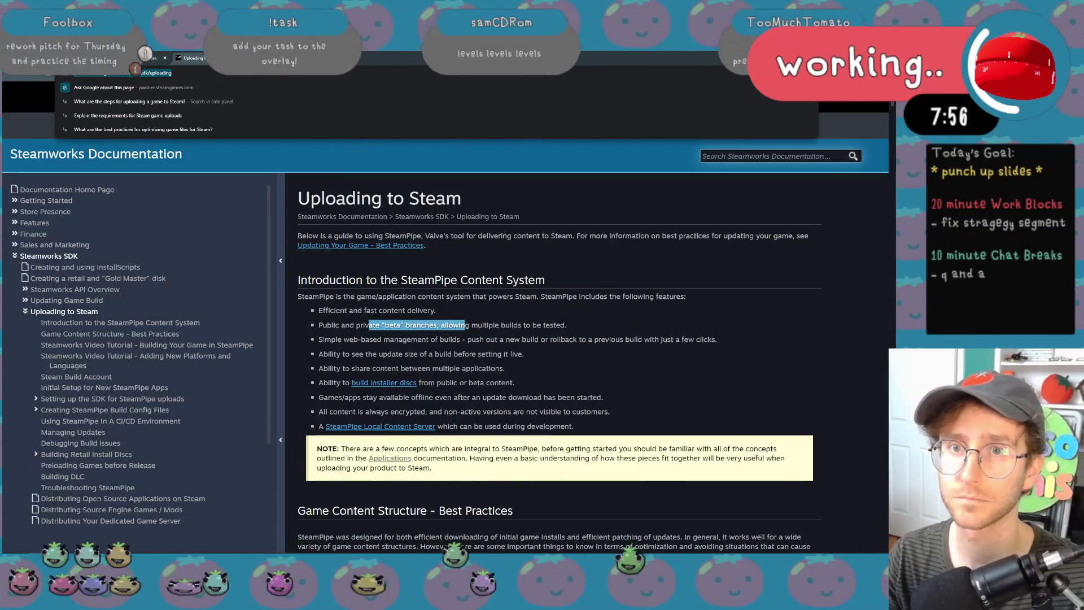
{"action": "key", "text": "alt+Tab"}
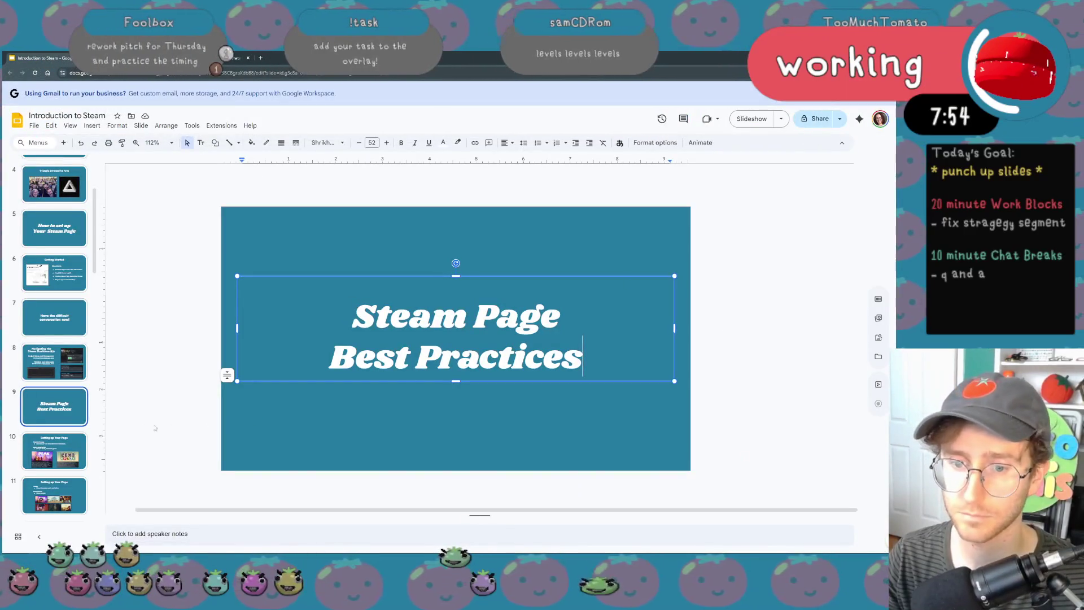
- Duplicate the Navigating the Steam Dashboard(s) slide as slide 9 and begin editing its title
{"action": "key", "text": "Page_Up"}
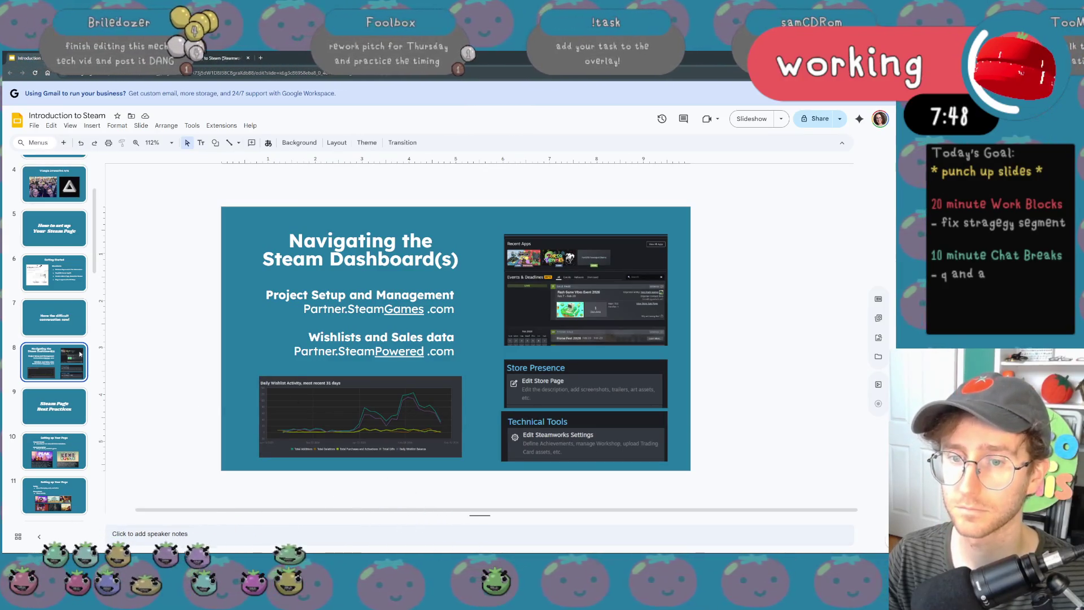
{"action": "key", "text": "ctrl+d"}
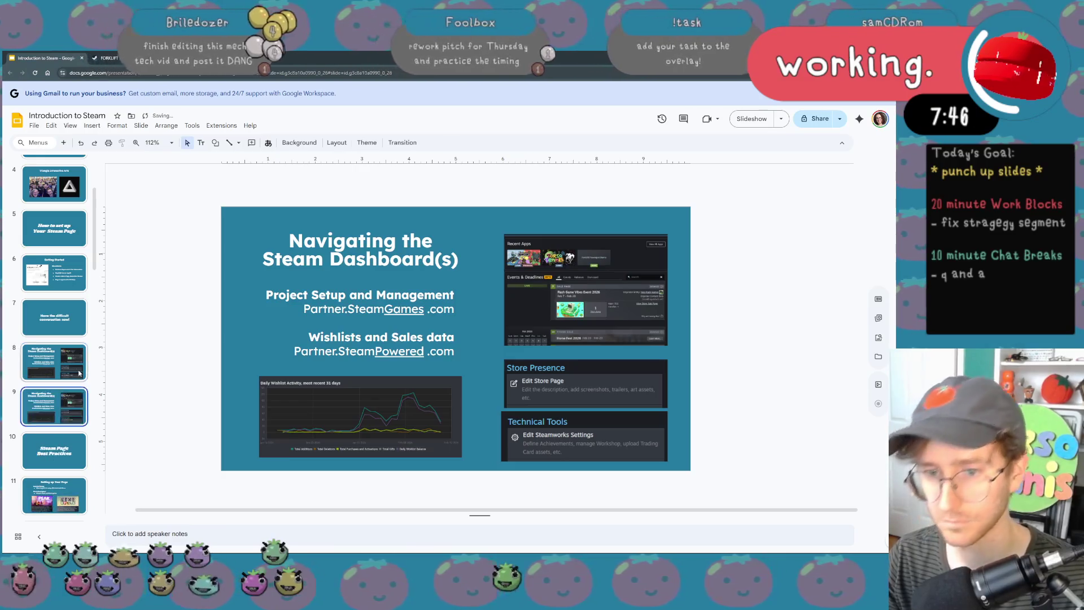
{"action": "double_click", "coordinate": [417, 241]}
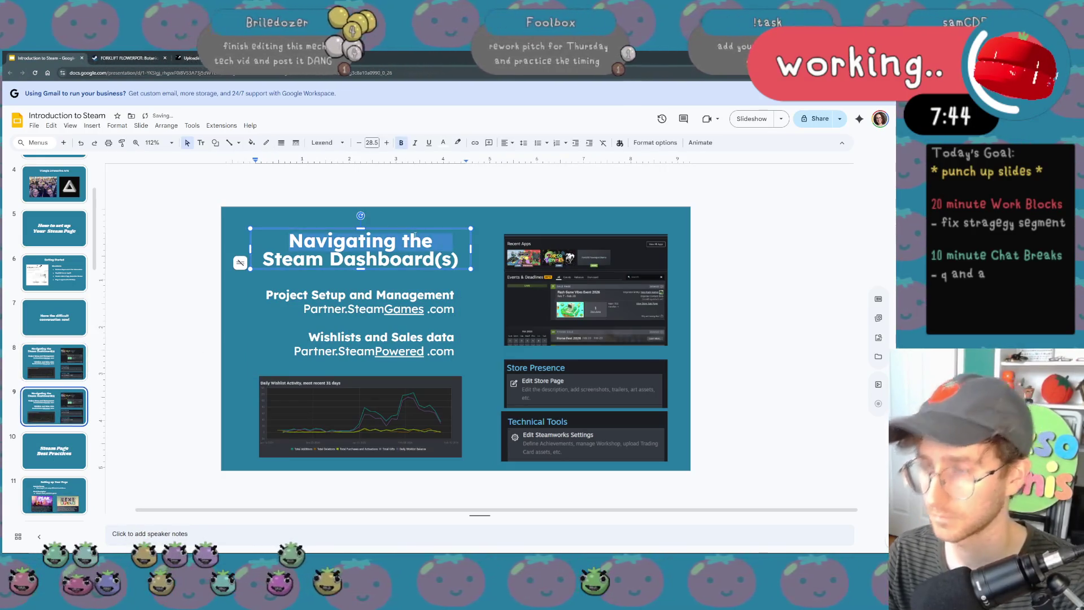
- Replace the copied title with 'Uploading Builds' and move into the body text box
{"action": "key", "text": "BackSpace"}
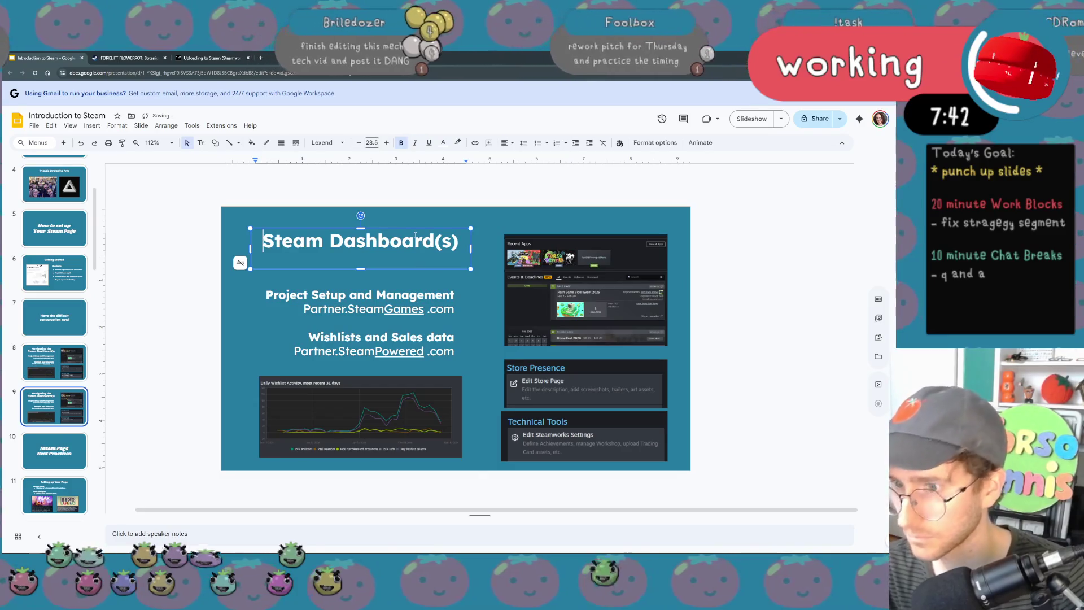
{"action": "key", "text": "ctrl+a"}
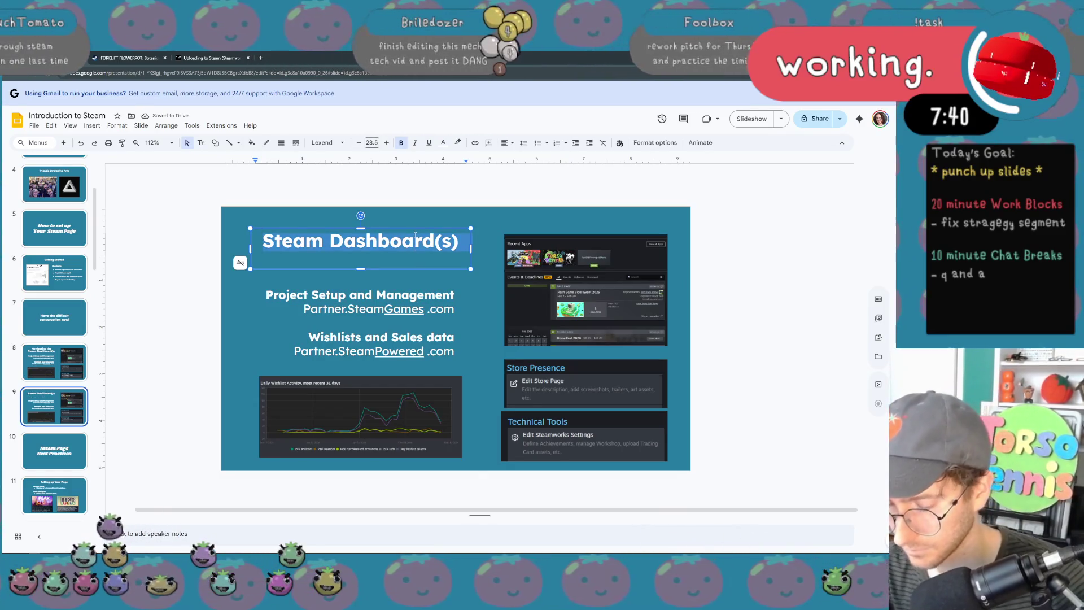
{"action": "type", "text": "Uploading"}
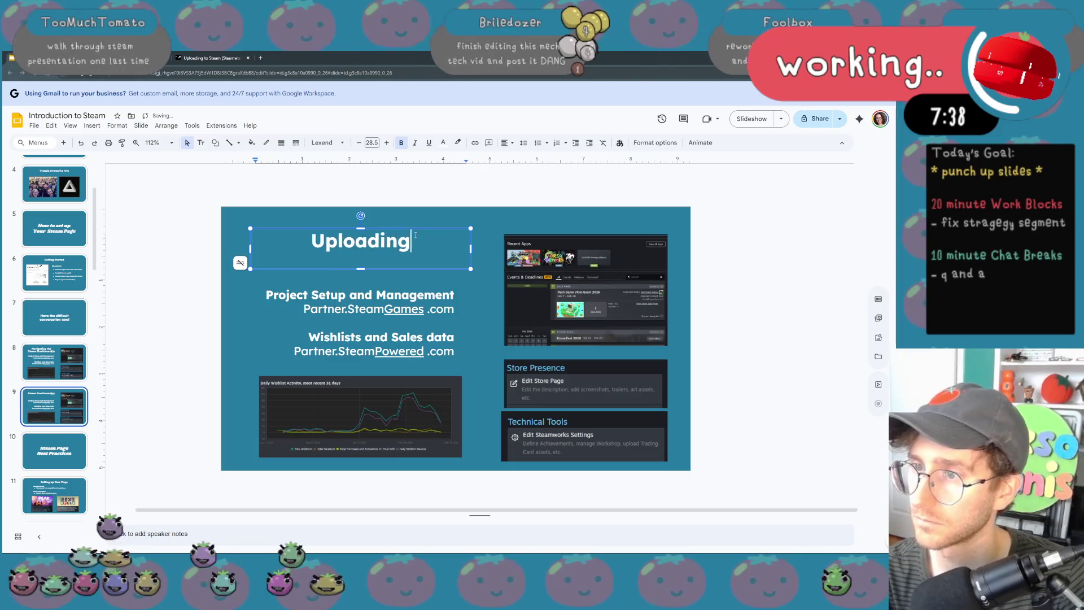
{"action": "type", "text": " Builds"}
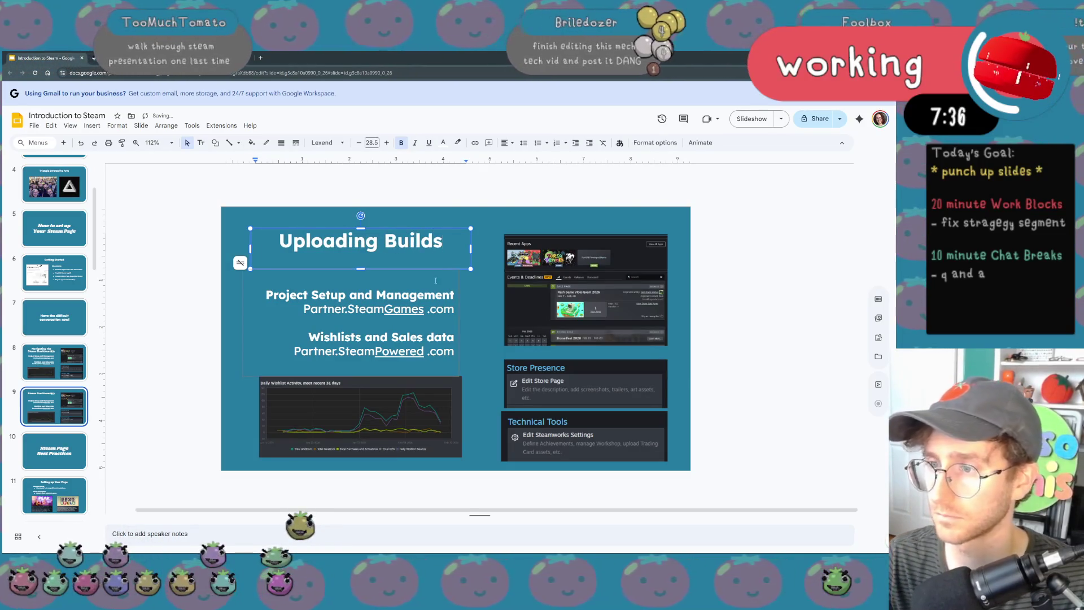
{"action": "key", "text": "Escape"}
{"action": "key", "text": "Tab"}
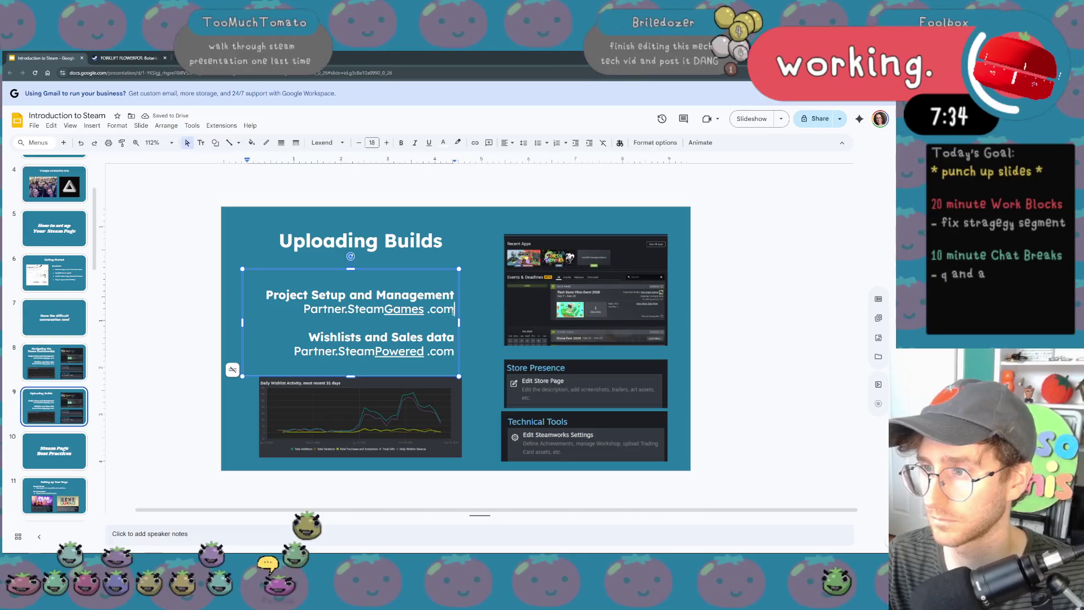
- Rewrite the body as '<2GB - Zip File' and 'Or use the SteamPipe', then view the Steamworks upload docs
{"action": "left_click_drag", "start_coordinate": [454, 309], "coordinate": [261, 291]}
{"action": "key", "text": "BackSpace"}
{"action": "type", "text": "<2G"}
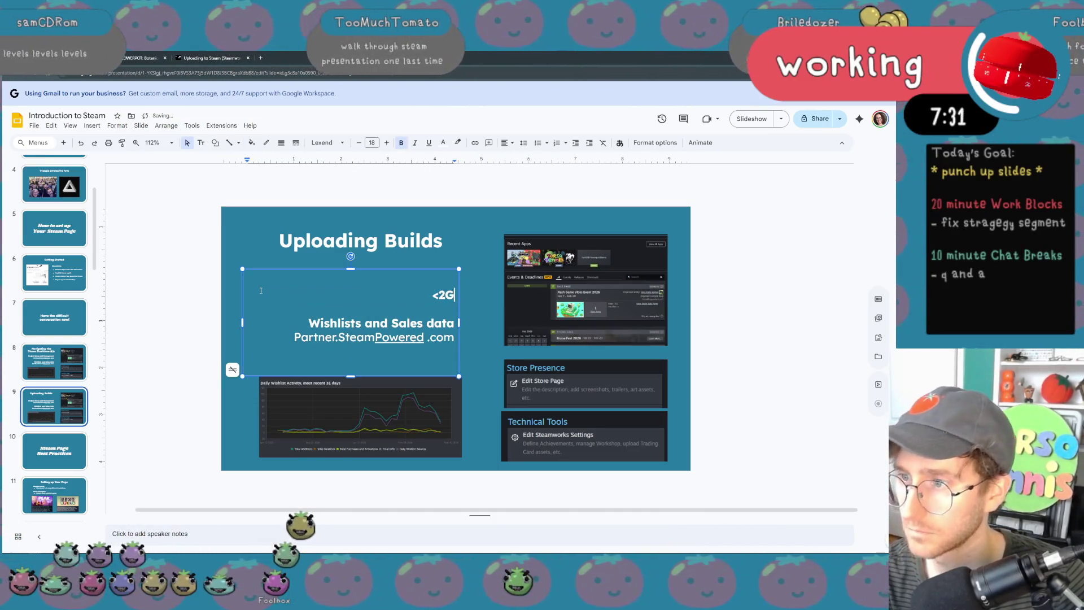
{"action": "type", "text": "N"}
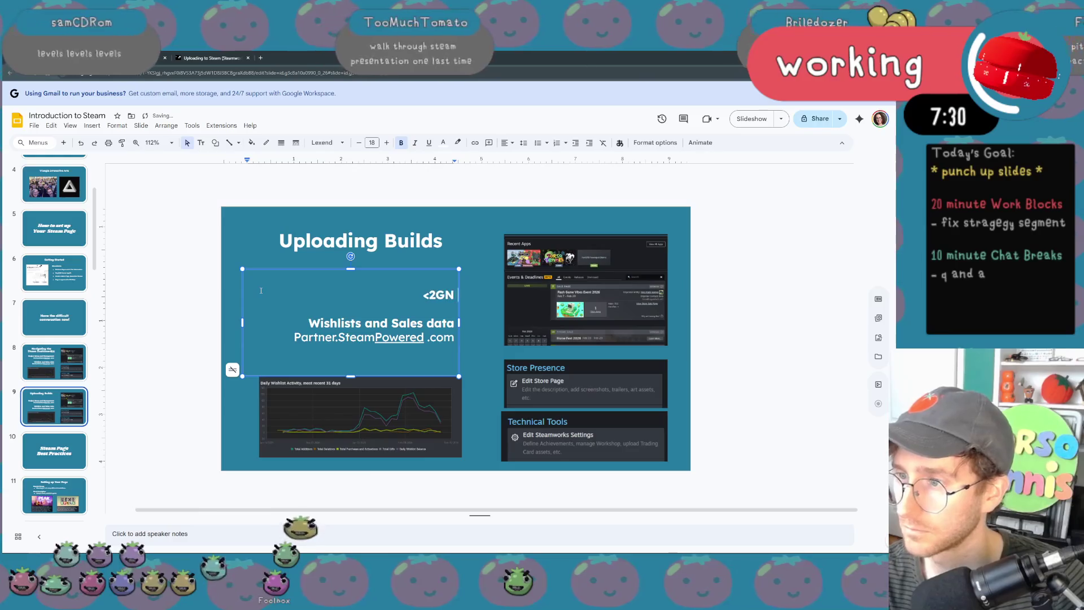
{"action": "key", "text": "BackSpace"}
{"action": "type", "text": "B"}
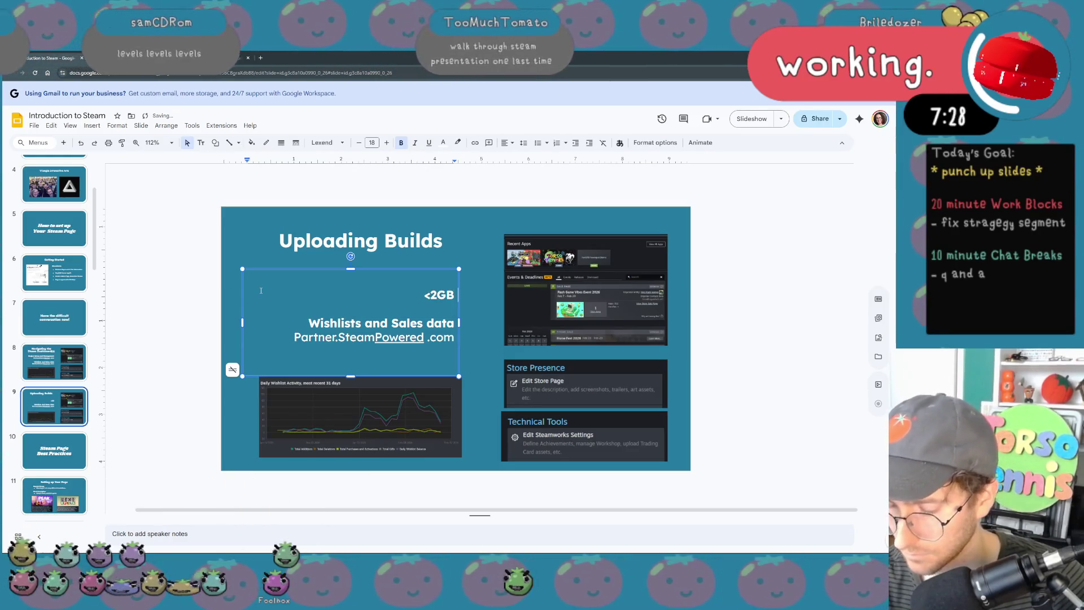
{"action": "type", "text": " - Zip File"}
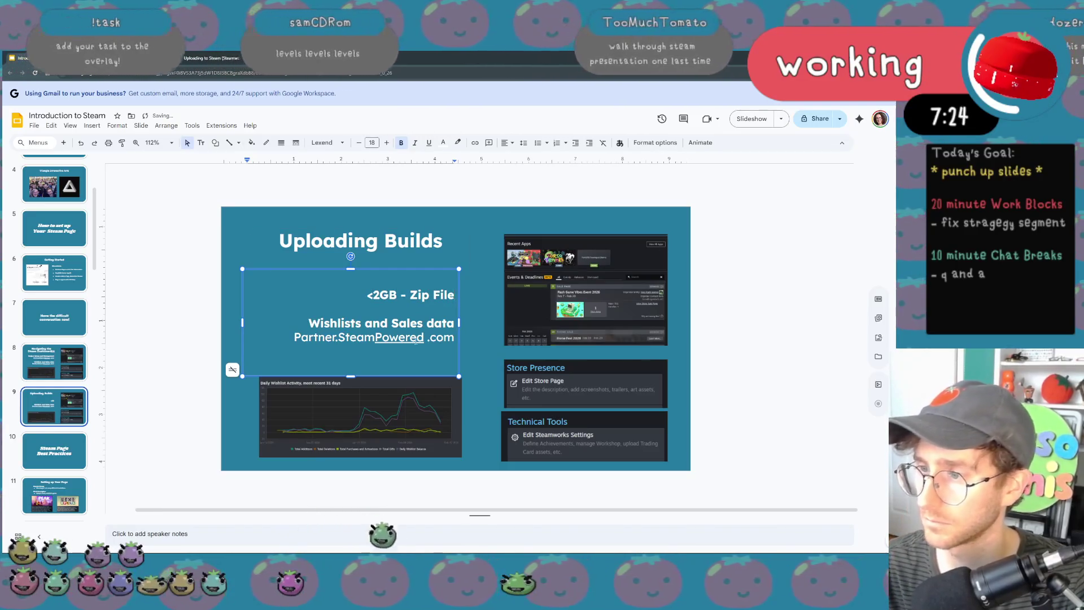
{"action": "left_click", "coordinate": [241, 323], "text": "shift"}
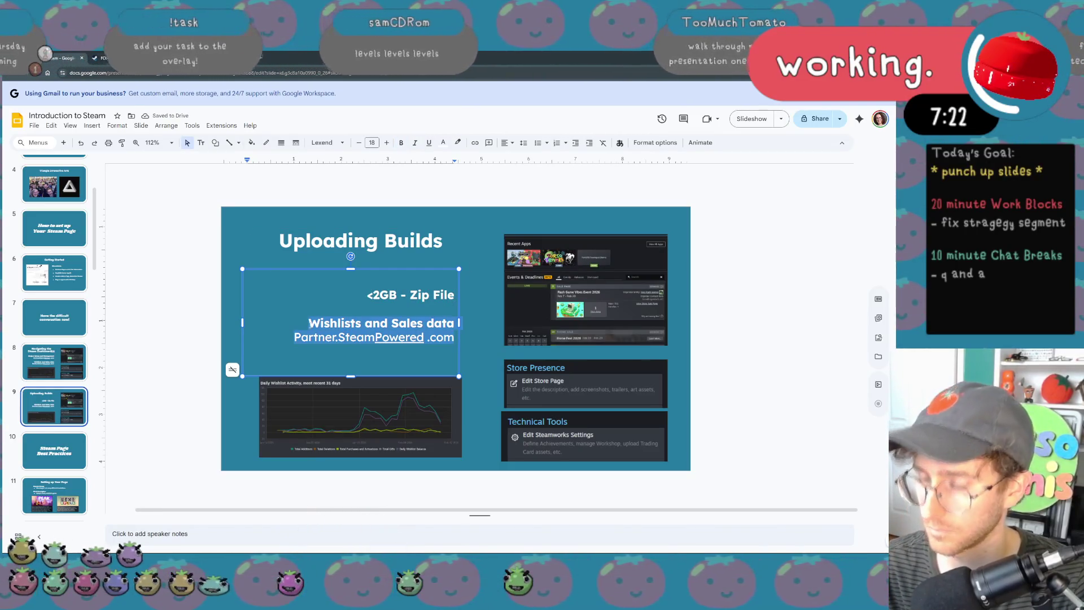
{"action": "type", "text": "Or use the St"}
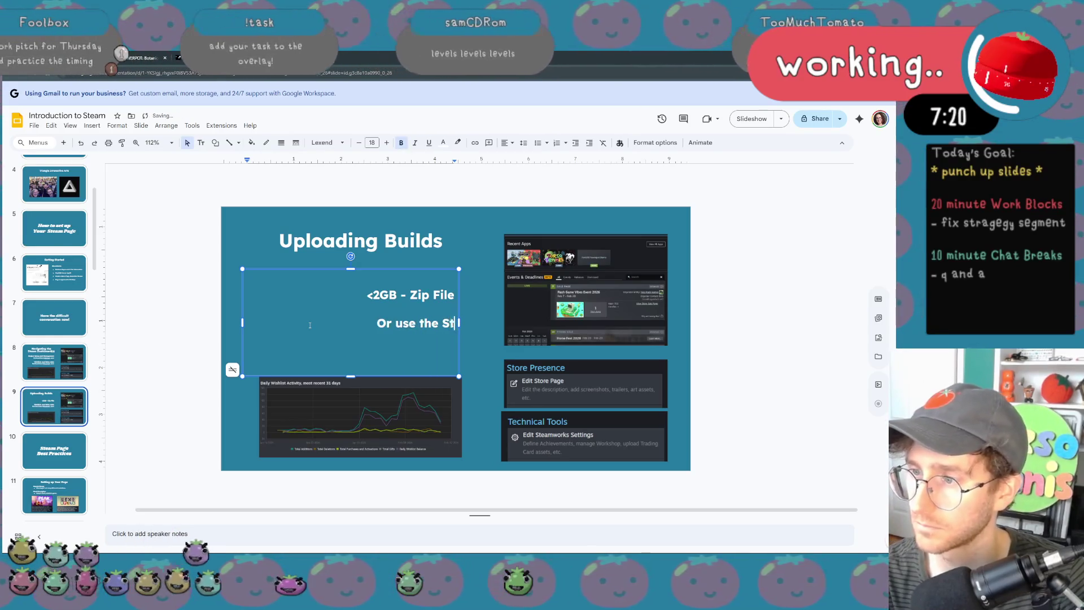
{"action": "type", "text": "eamPipe"}
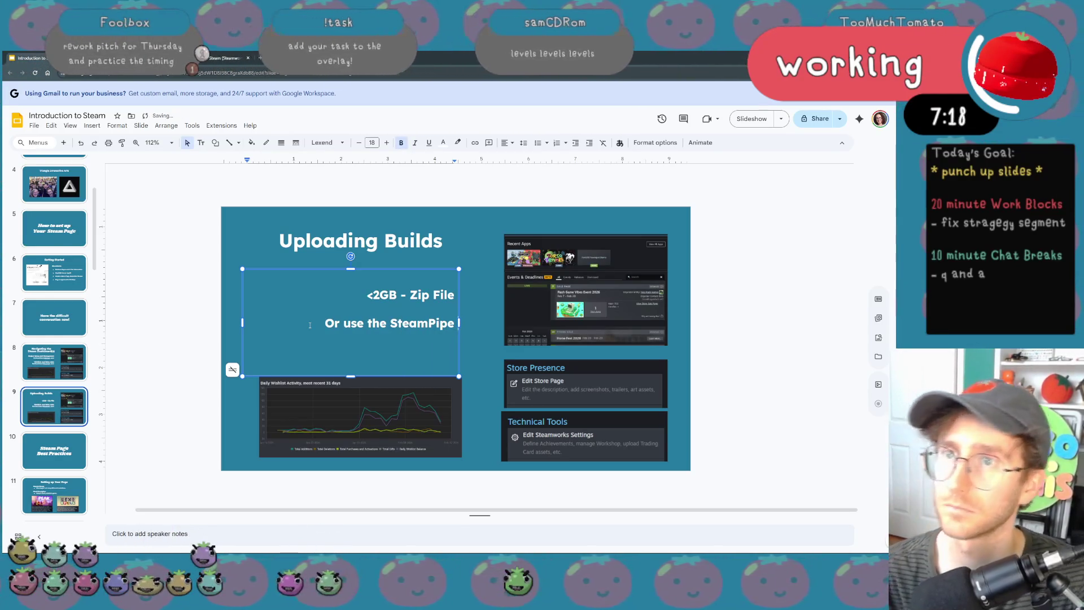
{"action": "key", "text": "ctrl+Tab"}
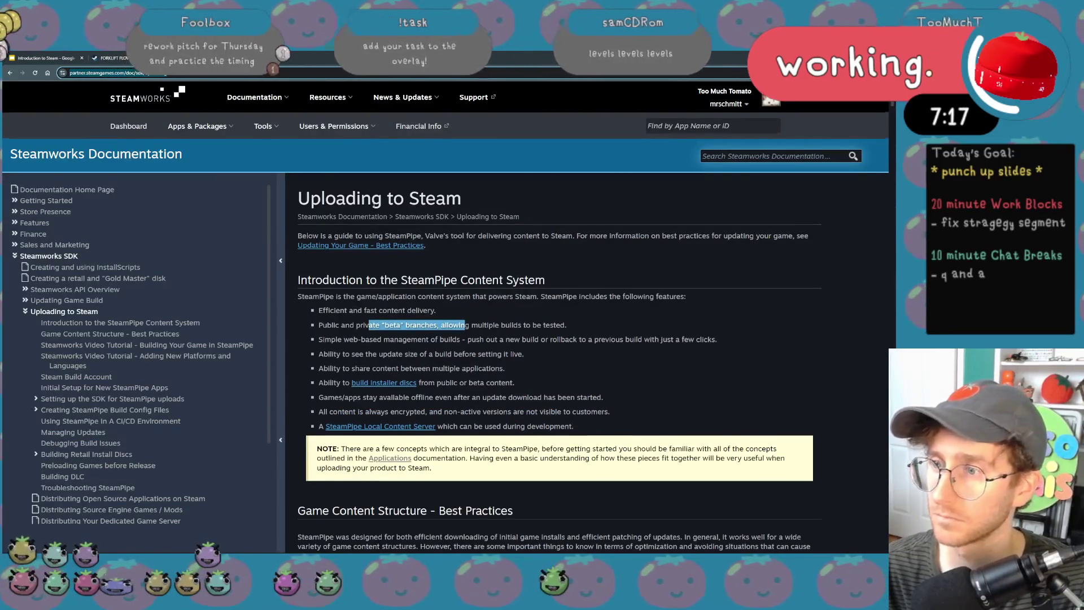
{"action": "scroll", "coordinate": [390, 232], "scroll_direction": "down", "scroll_amount": 1}
- Cycle back through the browser tabs to the Uploading Builds slide
{"action": "key", "text": "ctrl+shift+Tab"}
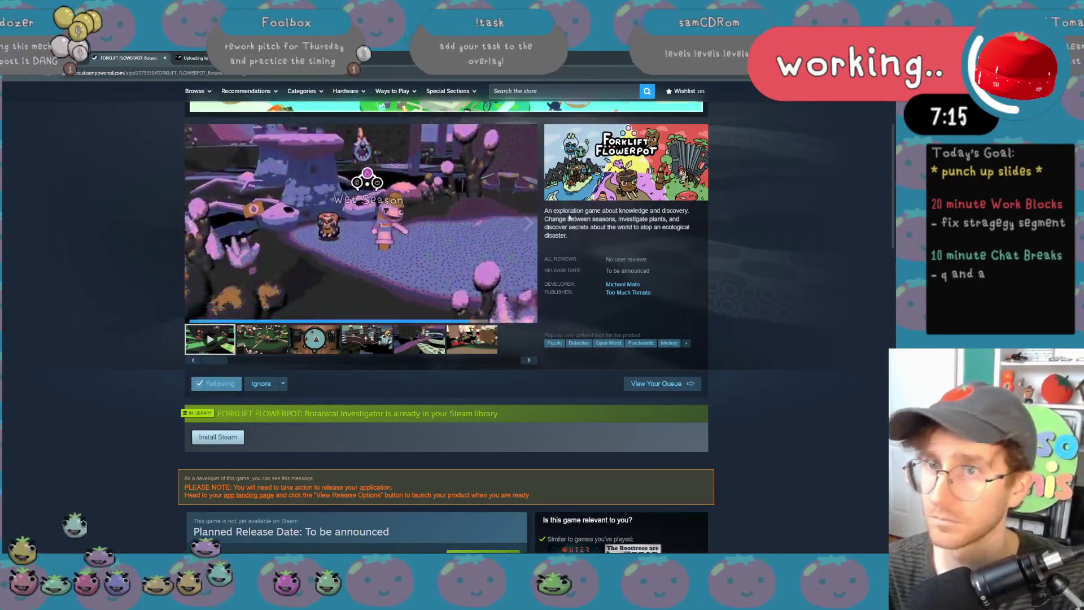
{"action": "key", "text": "ctrl+shift+Tab"}
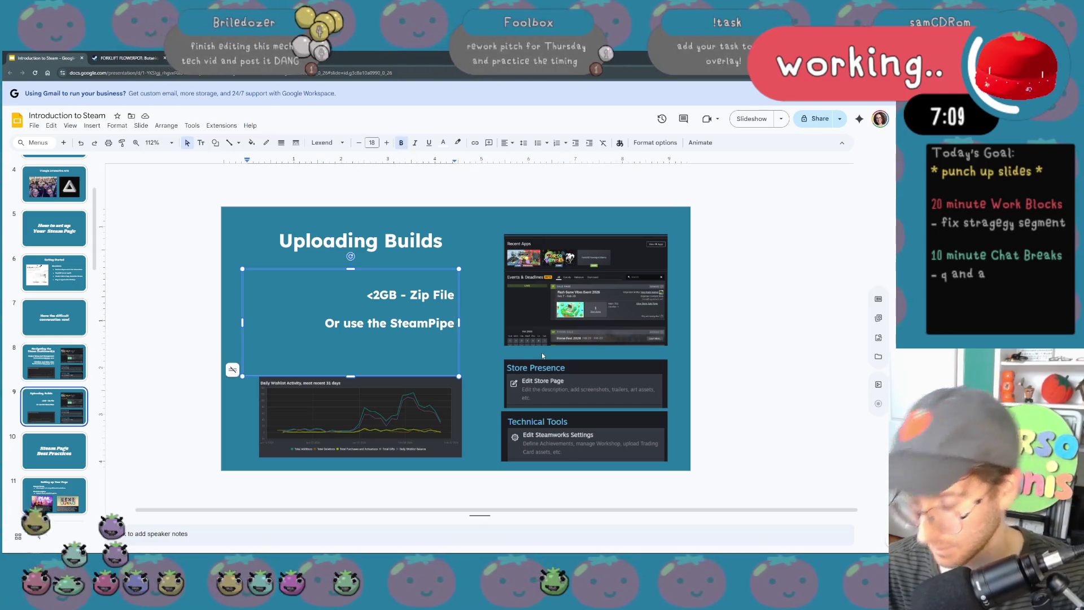
{"action": "type", "text": "Conte"}
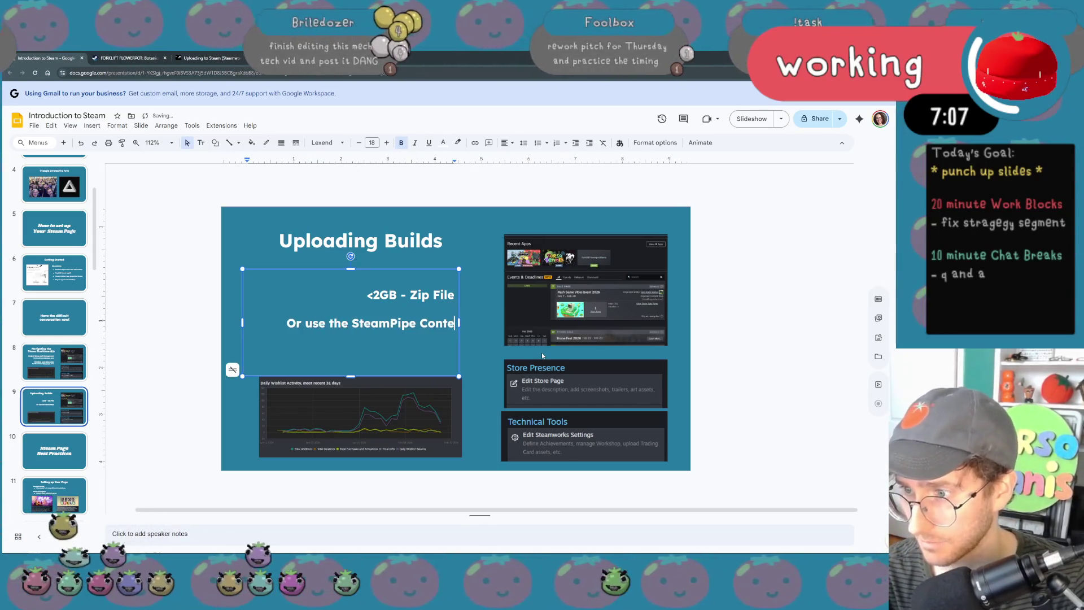
{"action": "type", "text": "nt Sytem"}
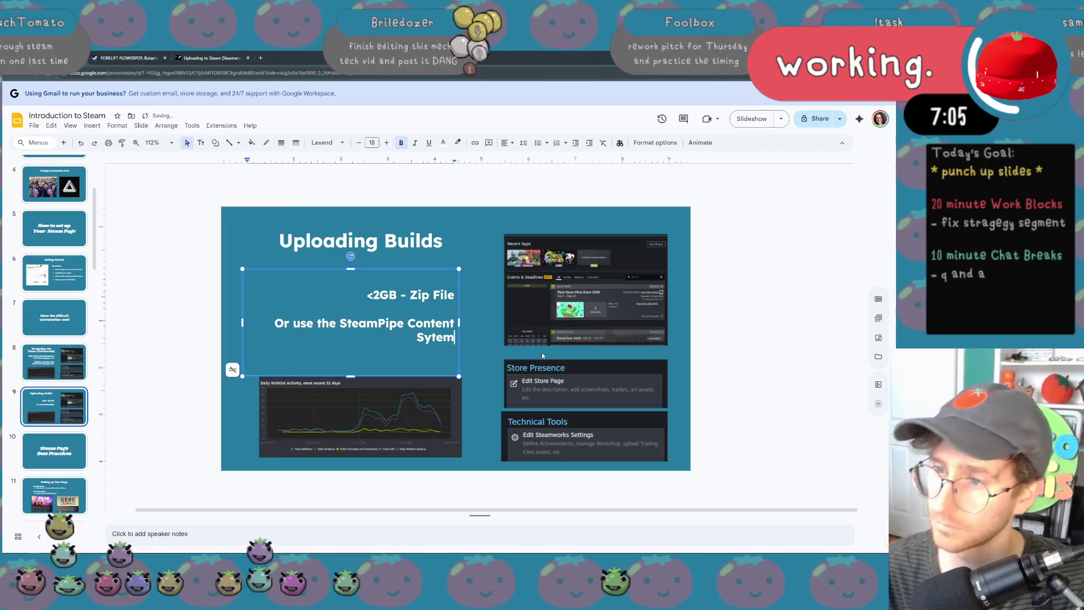
- Fix 'Content System' spelling, unbold the body, make it '<2GB: Zip File', and bullet both lines
{"action": "left_click", "coordinate": [430, 338]}
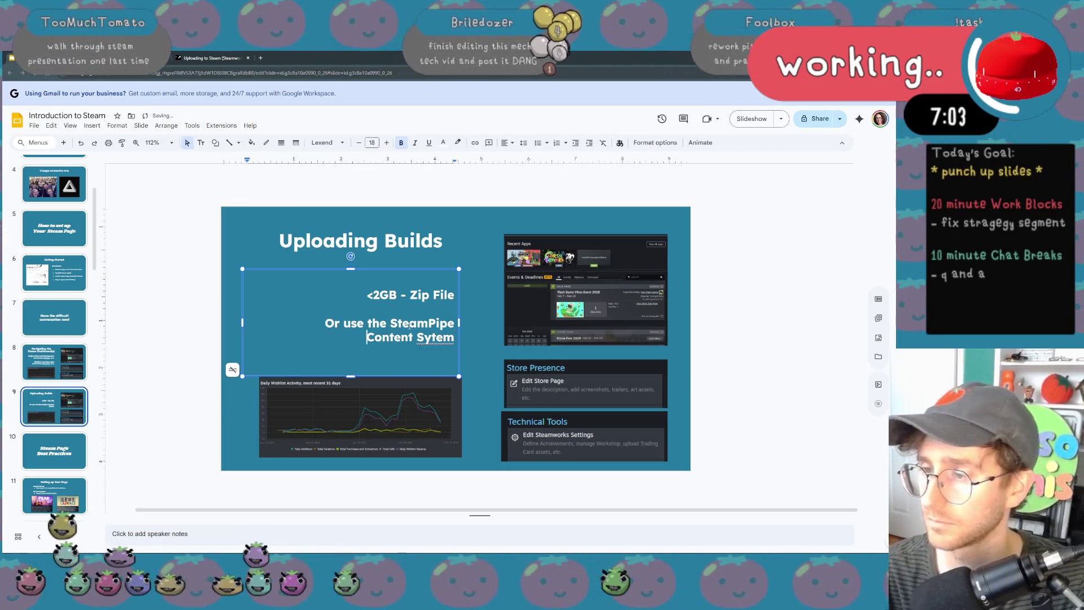
{"action": "type", "text": "s"}
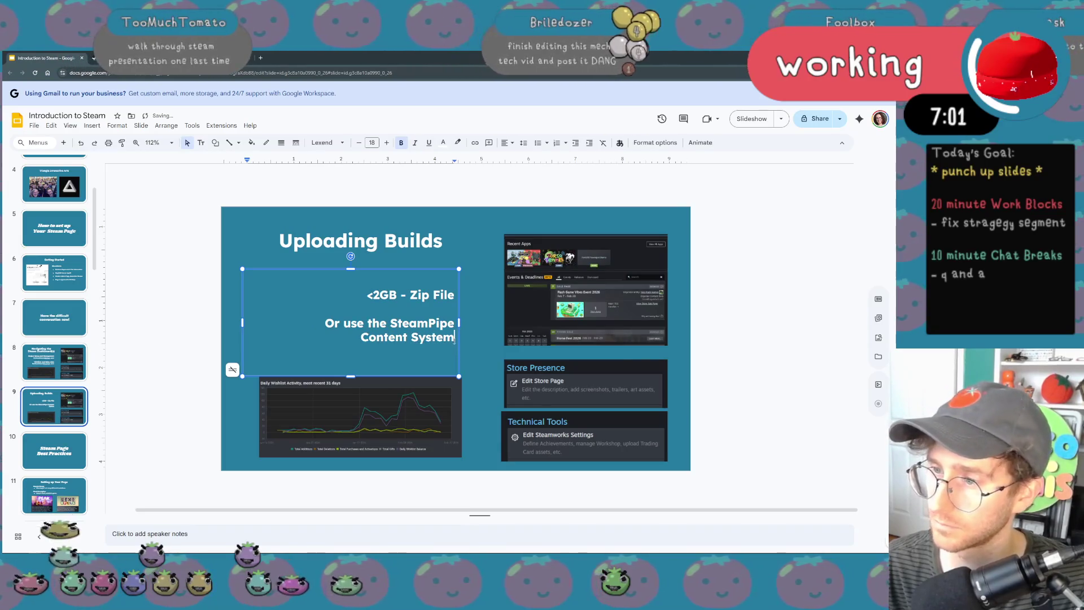
{"action": "key", "text": "shift+Up"}
{"action": "key", "text": "shift+Up"}
{"action": "key", "text": "shift+Up"}
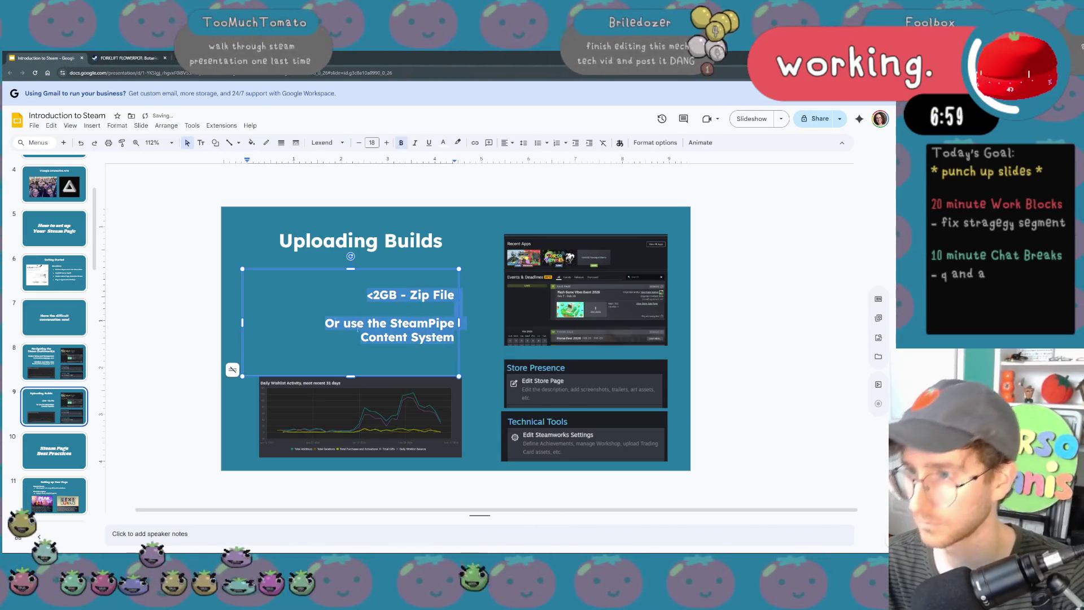
{"action": "key", "text": "ctrl+b"}
{"action": "left_click", "coordinate": [426, 337]}
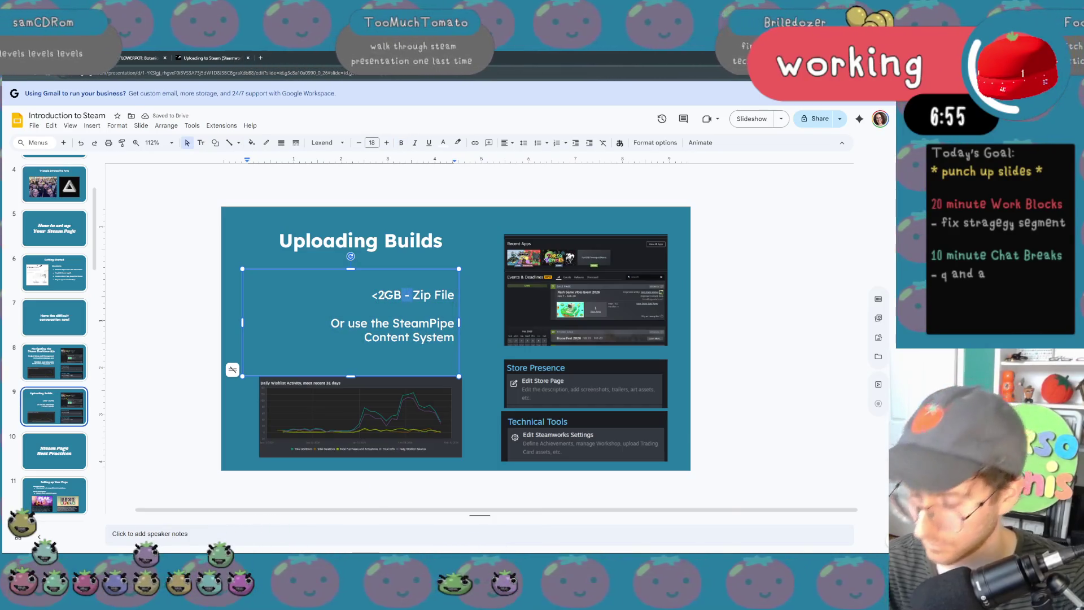
{"action": "key", "text": "BackSpace"}
{"action": "type", "text": ":"}
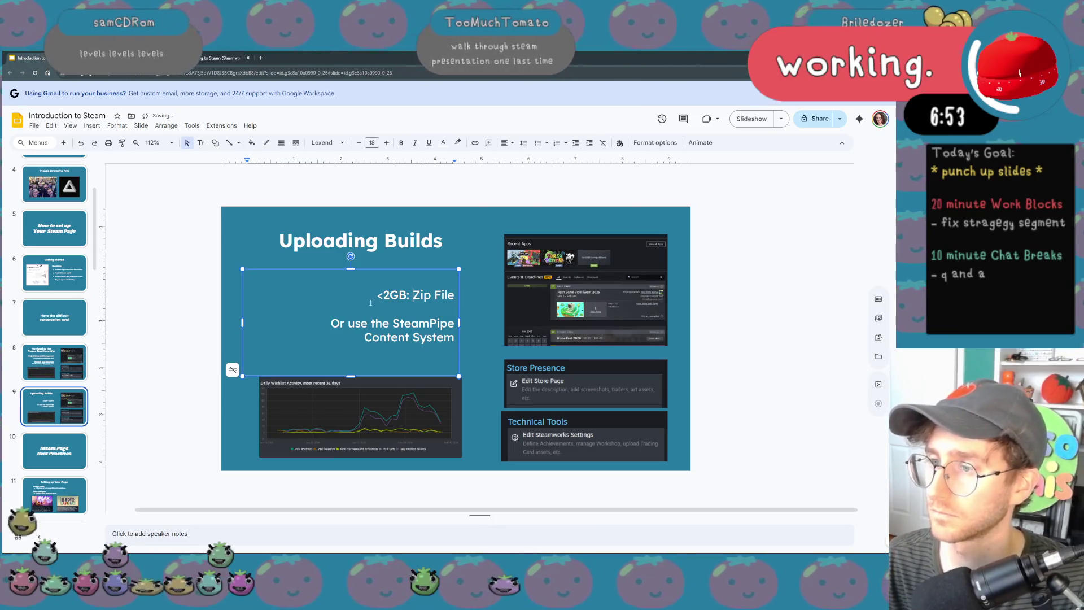
{"action": "left_click_drag", "start_coordinate": [372, 305], "coordinate": [449, 348]}
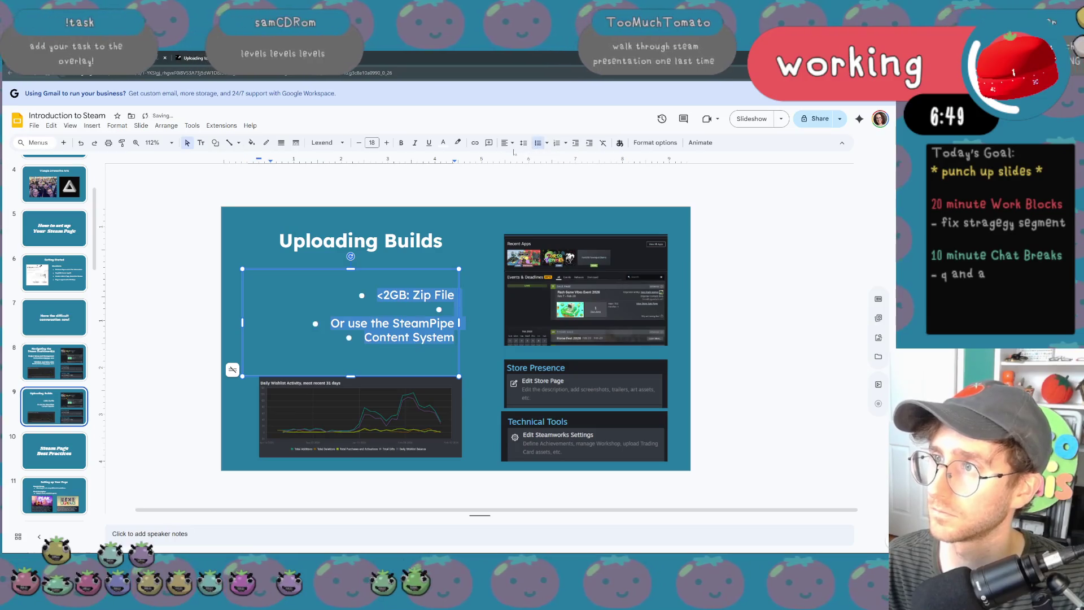
- Left-align the bullets, rejoin 'Content System' to the SteamPipe line and narrow the text box
{"action": "left_click", "coordinate": [505, 143]}
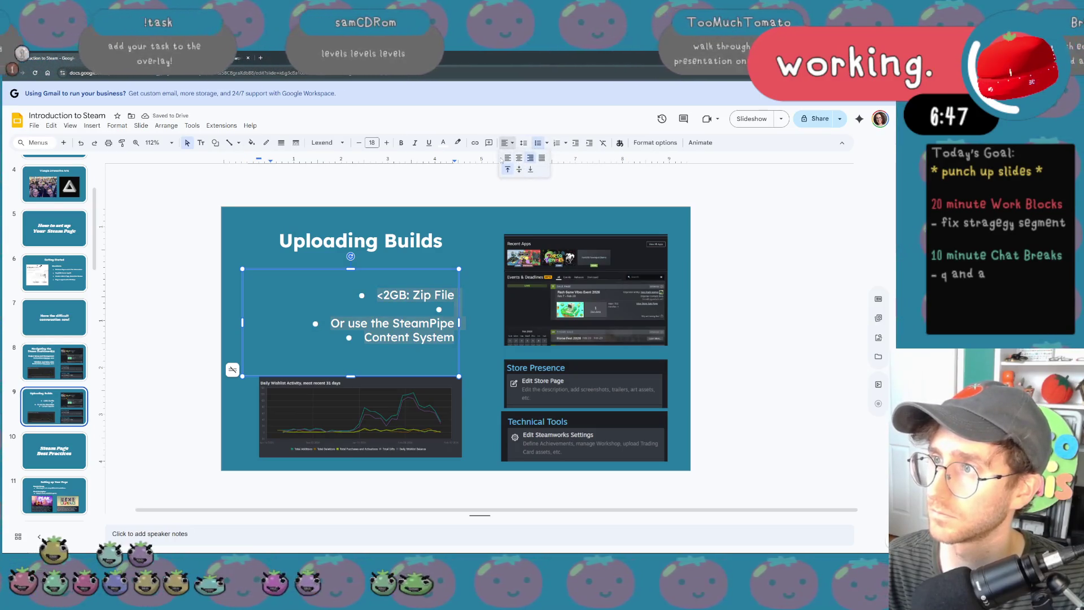
{"action": "left_click", "coordinate": [506, 157]}
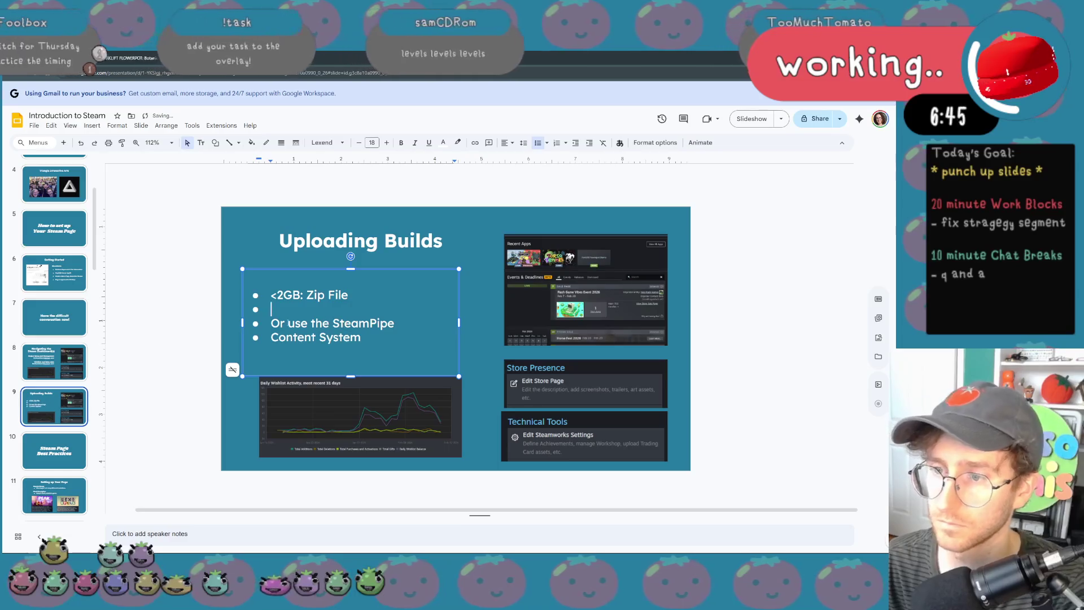
{"action": "key", "text": "BackSpace"}
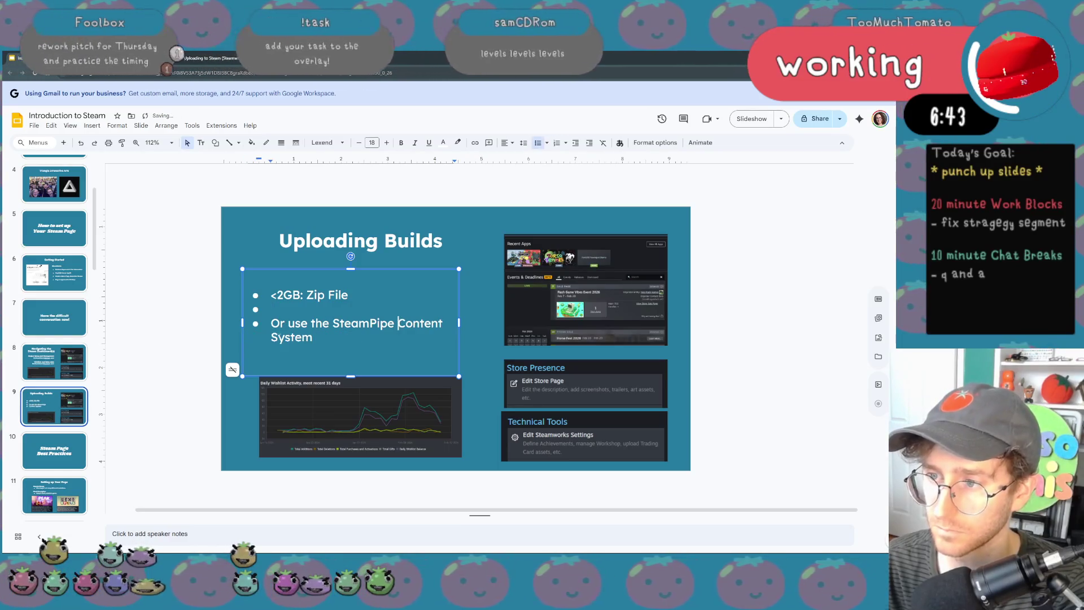
{"action": "left_click_drag", "start_coordinate": [458, 322], "coordinate": [421, 321]}
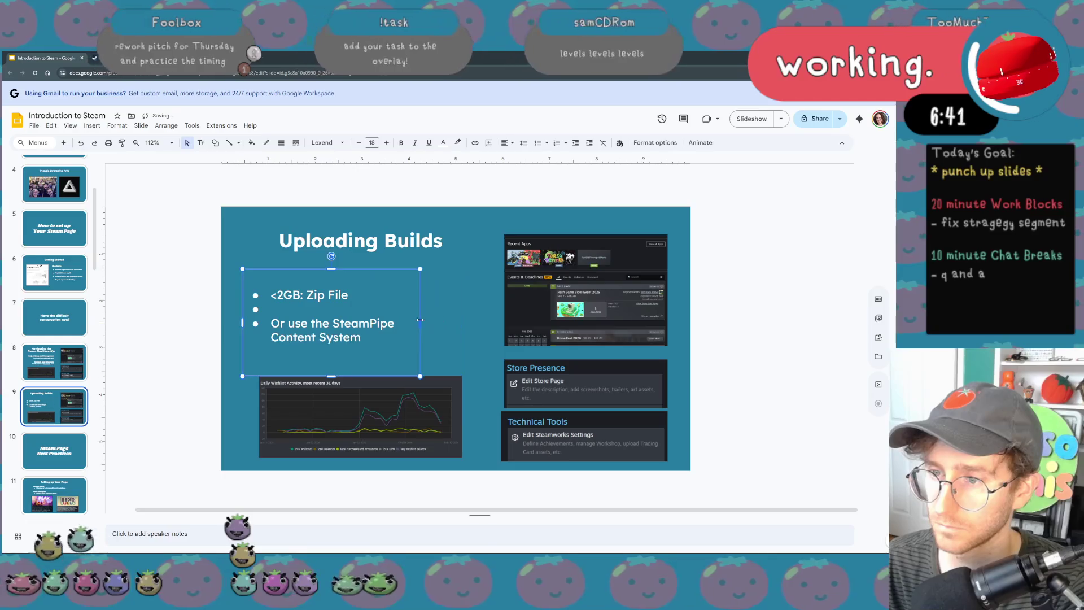
- Remove the blank bullet and 'Or use the', then select 'SteamPipe Content System' for linking
{"action": "left_click", "coordinate": [312, 309]}
{"action": "key", "text": "BackSpace"}
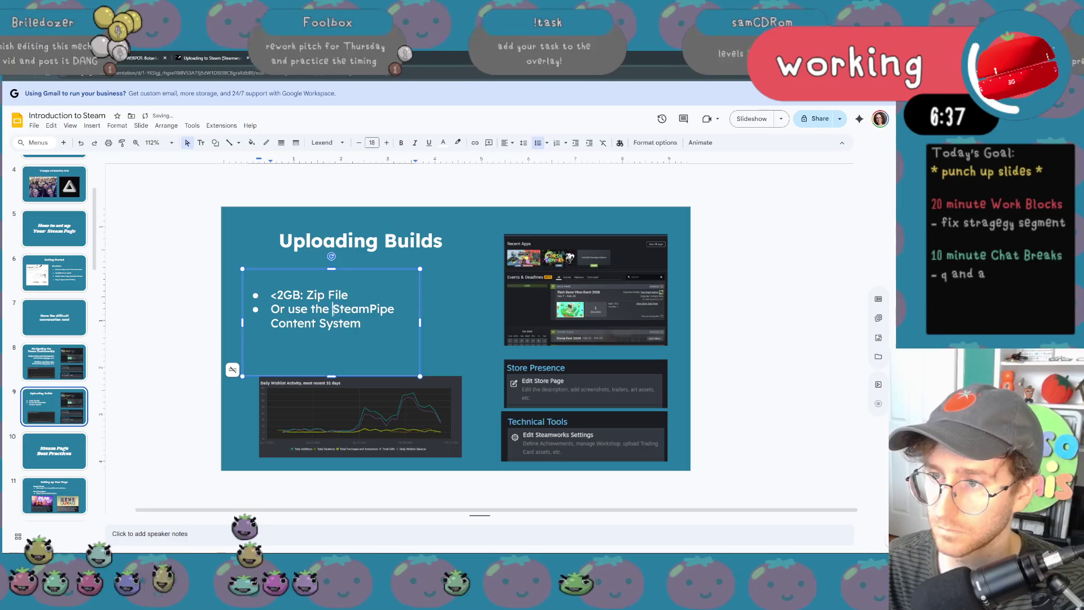
{"action": "key", "text": "BackSpace"}
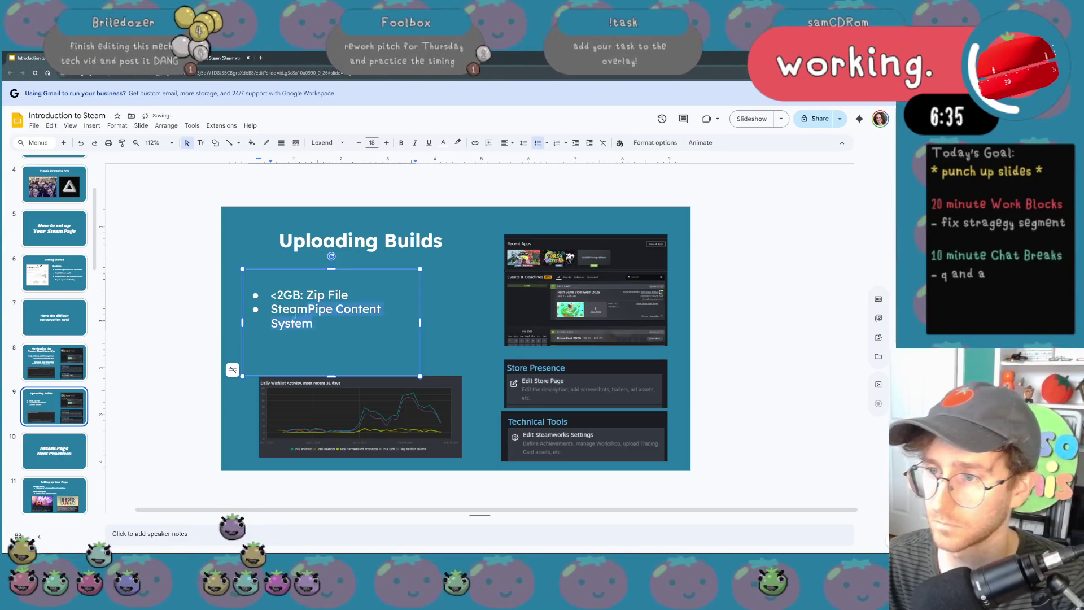
{"action": "key", "text": "shift+End"}
{"action": "key", "text": "ctrl+k"}
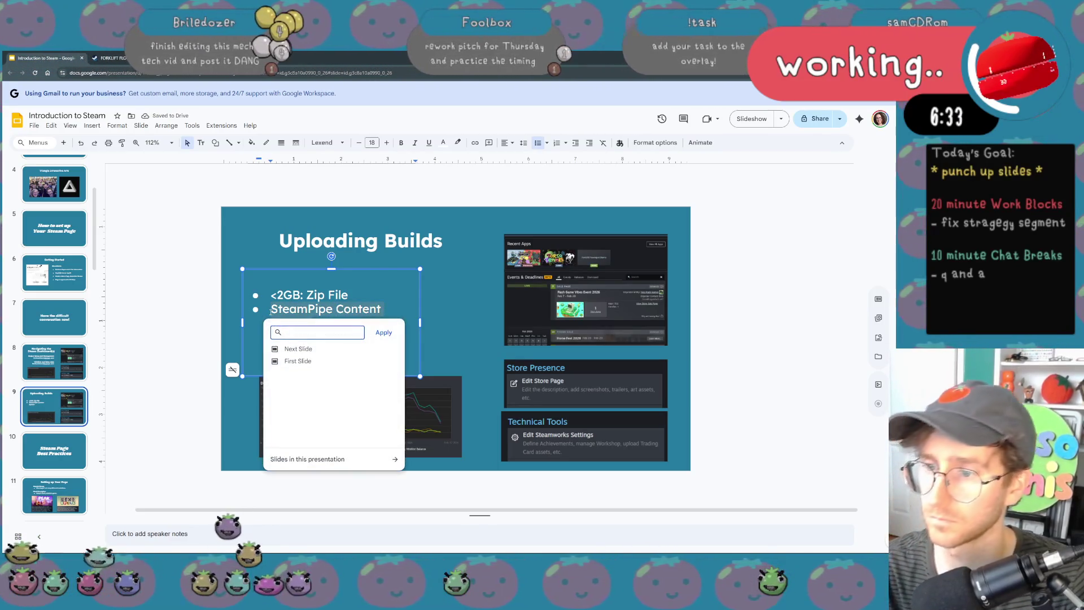
- Link 'SteamPipe Content System' to the Uploading to Steam documentation URL
{"action": "left_click", "coordinate": [228, 58]}
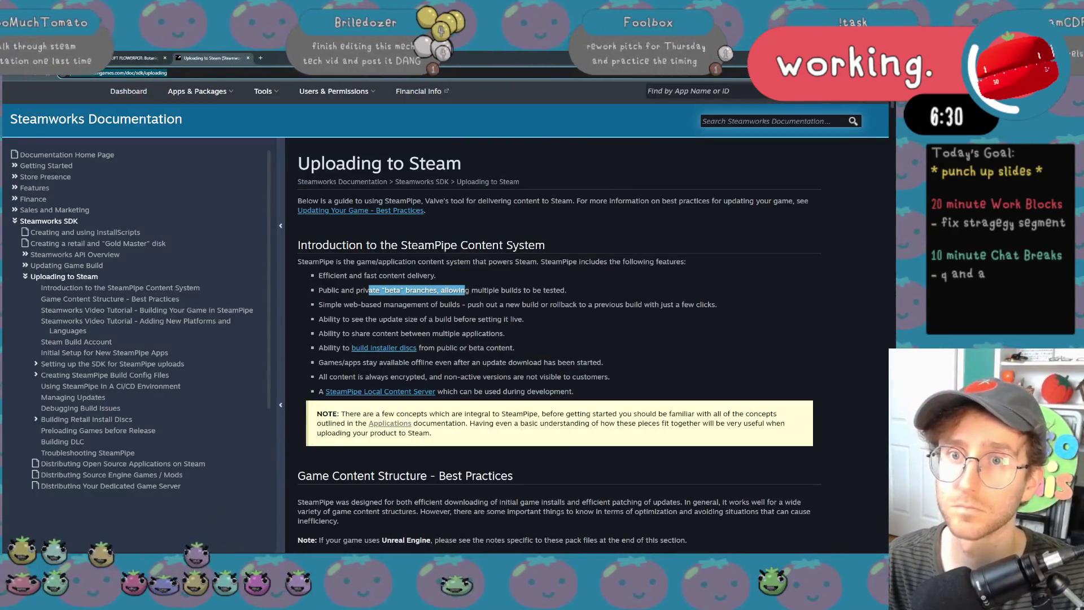
{"action": "left_click", "coordinate": [76, 154]}
{"action": "key", "text": "ctrl+Tab"}
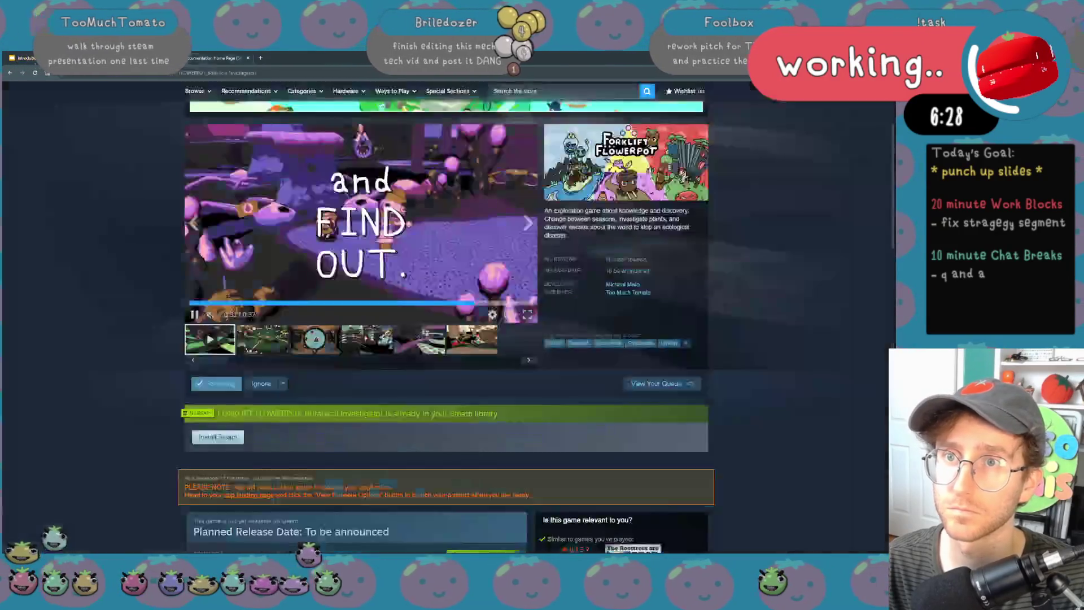
{"action": "key", "text": "ctrl+Tab"}
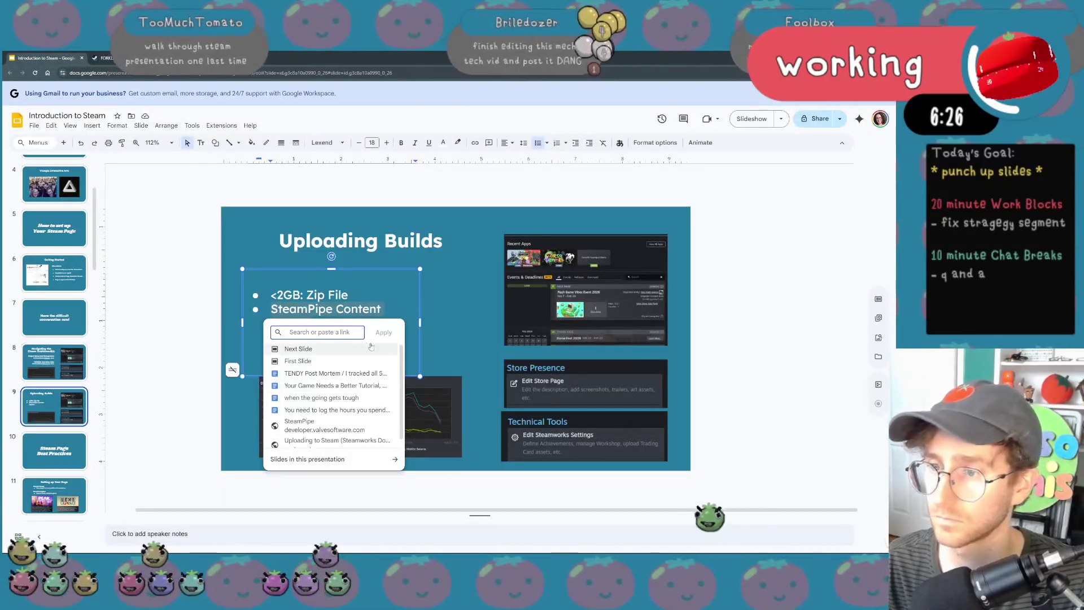
{"action": "key", "text": "ctrl+v"}
{"action": "left_click", "coordinate": [380, 332]}
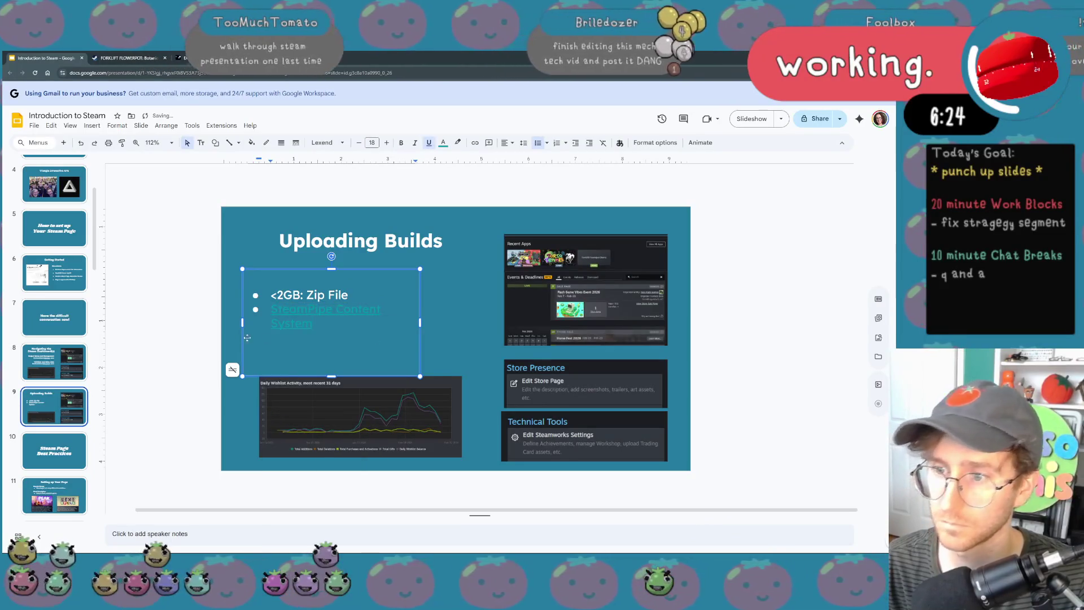
- Make the link text white and add a third bullet, 'Beta branches'
{"action": "left_click", "coordinate": [443, 143]}
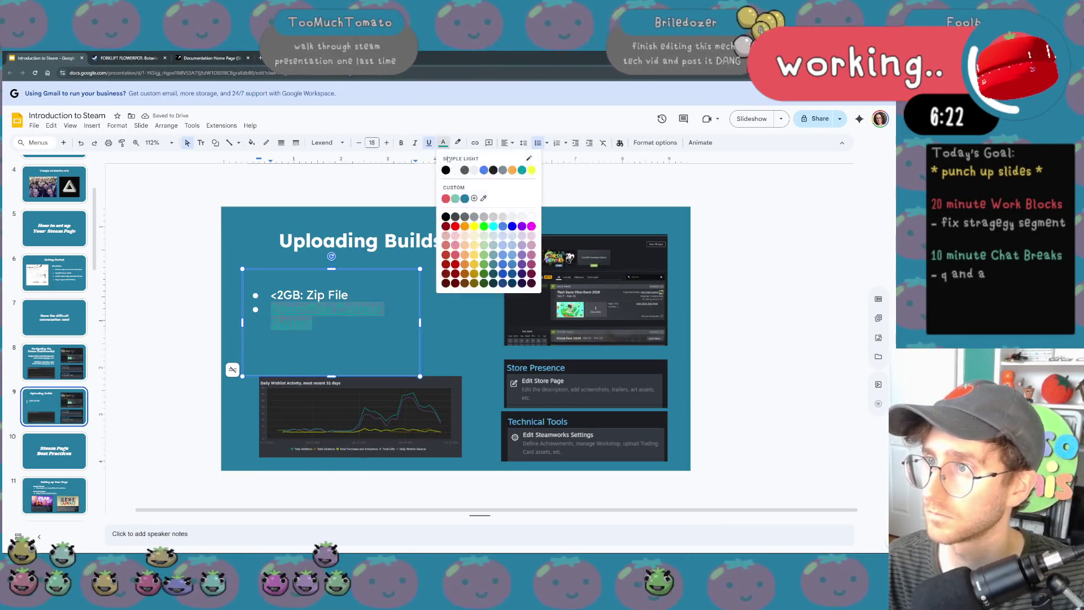
{"action": "left_click", "coordinate": [532, 169]}
{"action": "left_click", "coordinate": [461, 254]}
{"action": "left_click", "coordinate": [360, 327]}
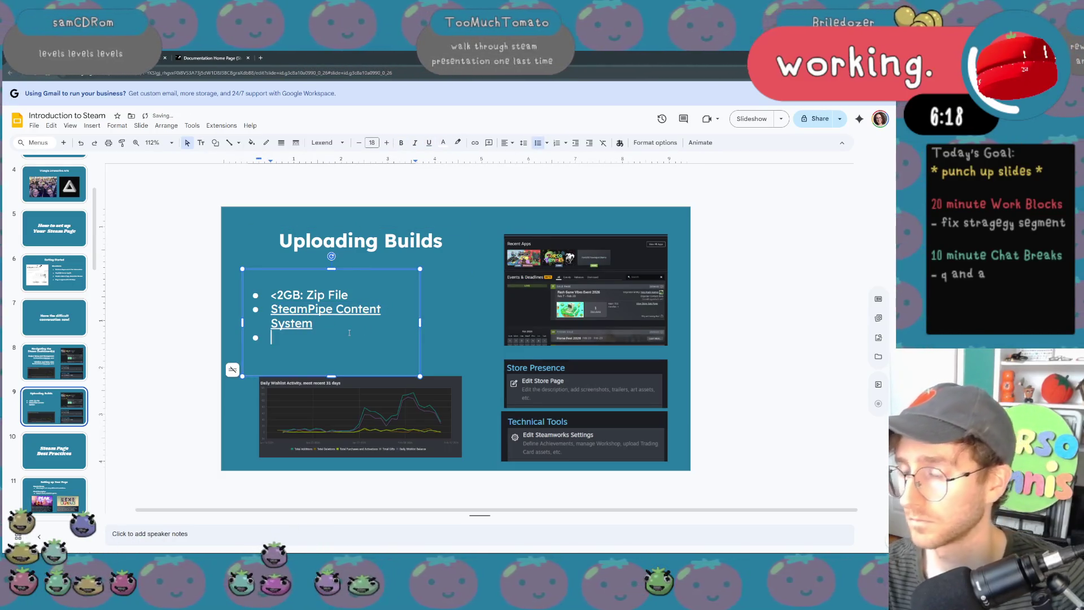
{"action": "key", "text": "Return"}
{"action": "type", "text": "Beta"}
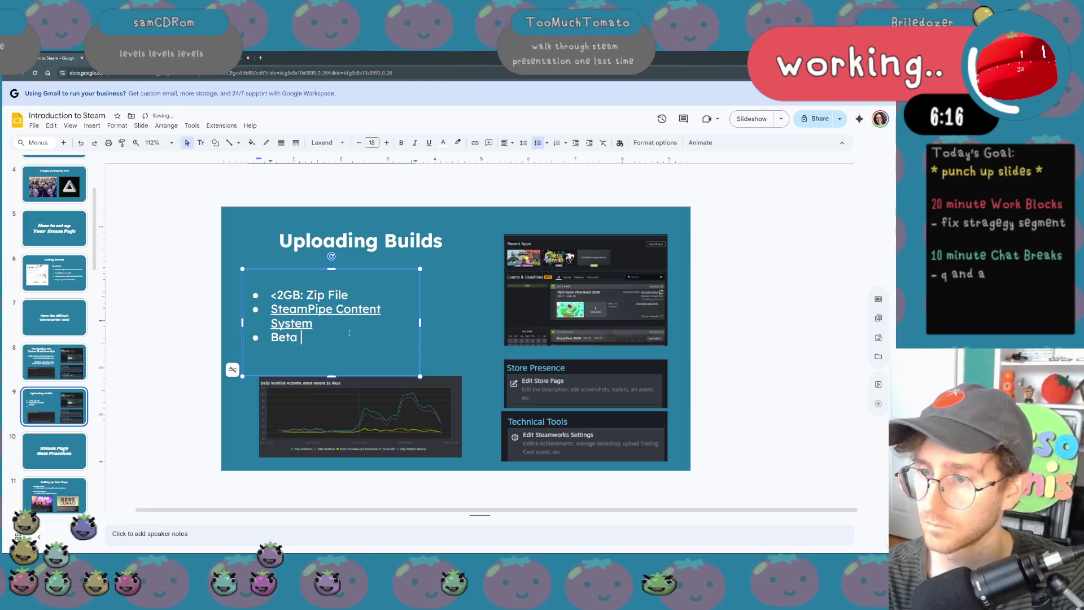
{"action": "type", "text": "ches"}
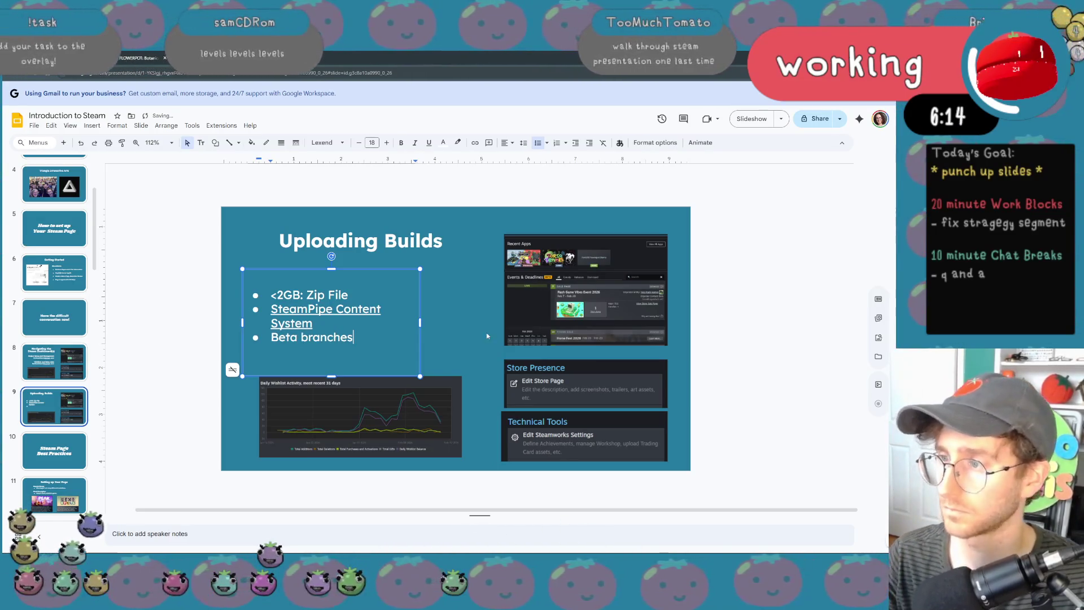
{"action": "key", "text": "Escape"}
{"action": "key", "text": "Escape"}
{"action": "left_click", "coordinate": [451, 416]}
- Delete the wishlist chart from the slide
{"action": "left_click", "coordinate": [584, 288], "text": "shift"}
{"action": "key", "text": "Delete"}
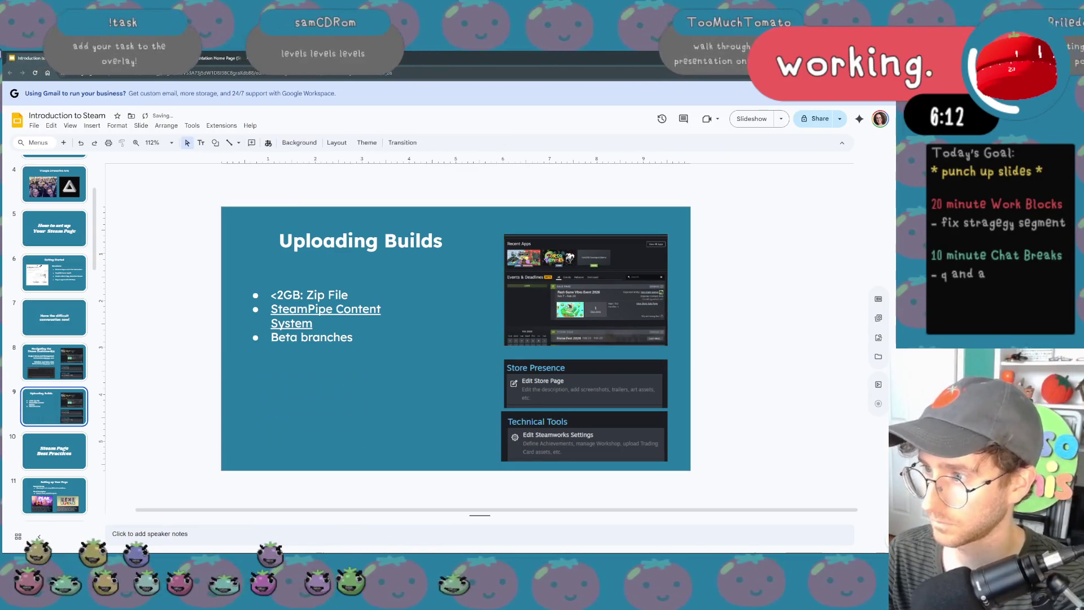
- Delete the Store Presence image and reposition the bullet text box lower
{"action": "left_click", "coordinate": [595, 378]}
{"action": "key", "text": "Delete"}
{"action": "left_click_drag", "start_coordinate": [593, 430], "coordinate": [542, 315]}
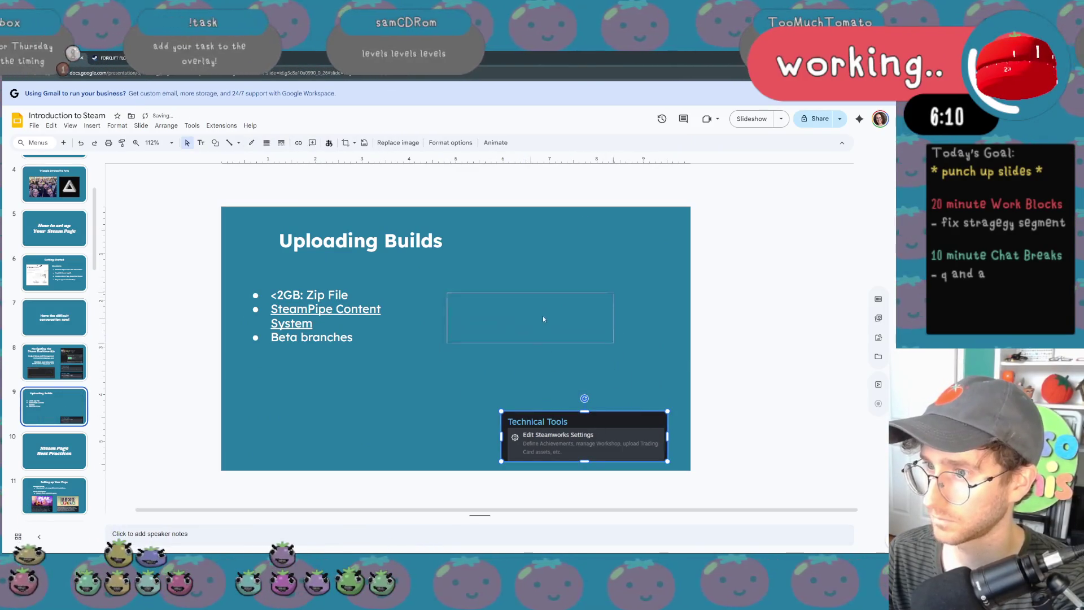
{"action": "left_click", "coordinate": [363, 295]}
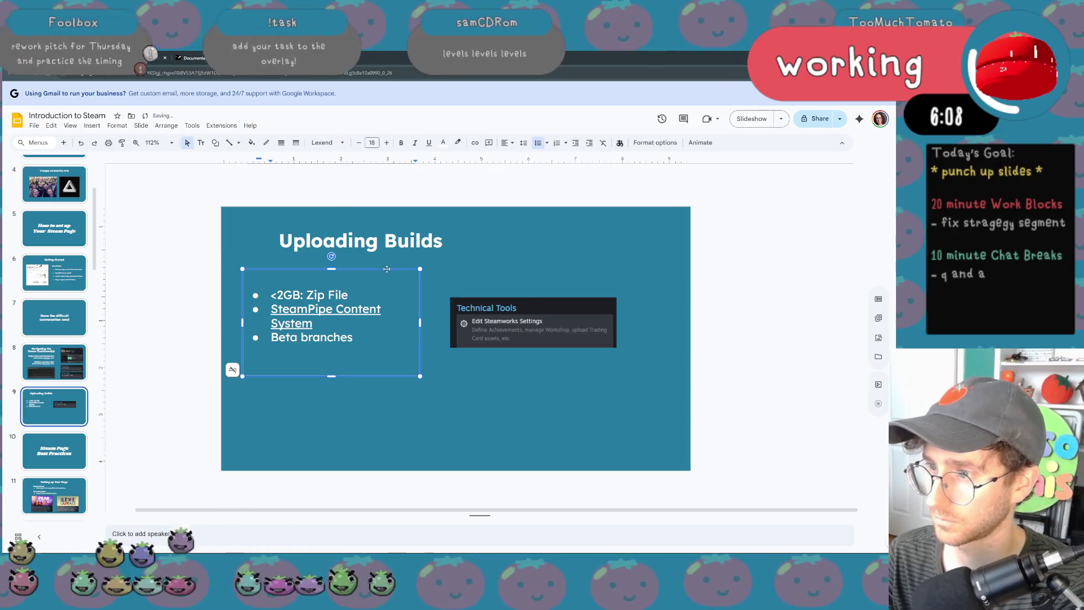
{"action": "left_click_drag", "start_coordinate": [386, 268], "coordinate": [399, 276]}
- Move the Technical Tools image up beside the bullets, then go to slide 8
{"action": "left_click", "coordinate": [534, 323]}
{"action": "left_click_drag", "start_coordinate": [534, 322], "coordinate": [552, 310]}
{"action": "left_click", "coordinate": [539, 399]}
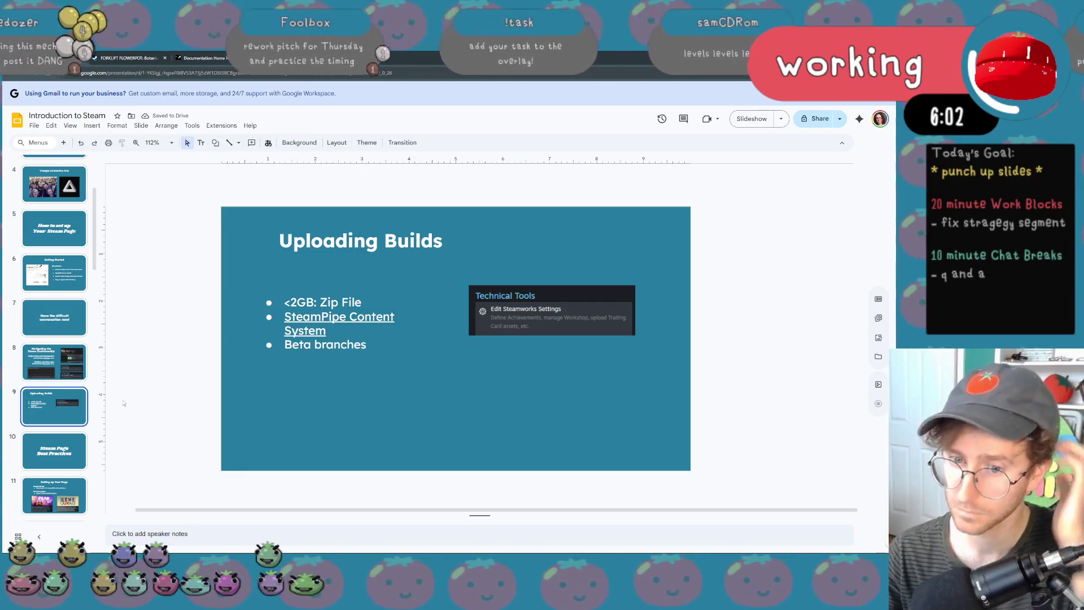
{"action": "left_click", "coordinate": [71, 373]}
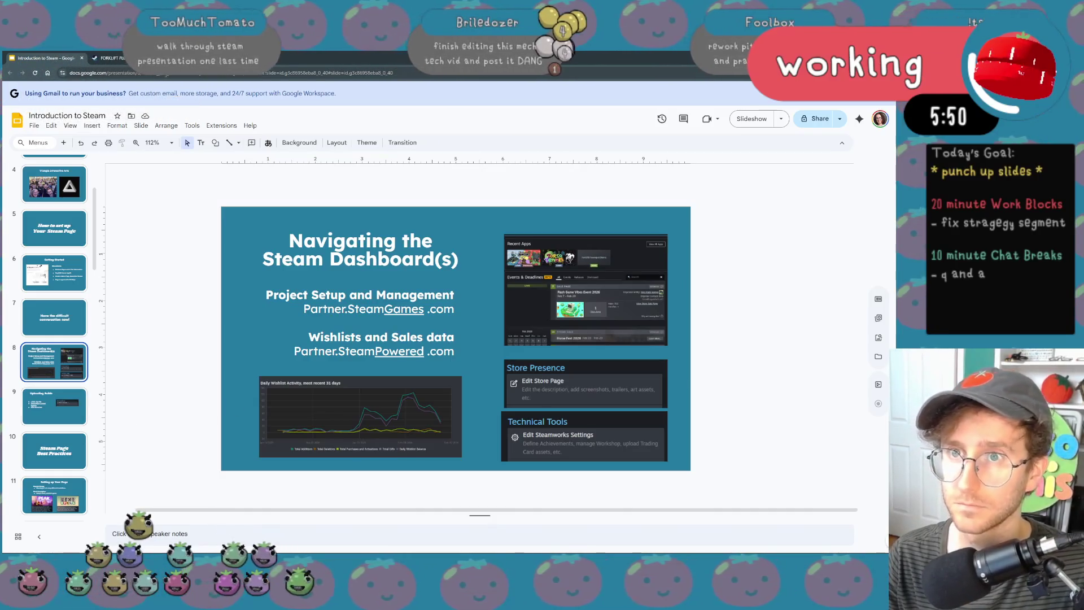
{"action": "key", "text": "ctrl+3"}
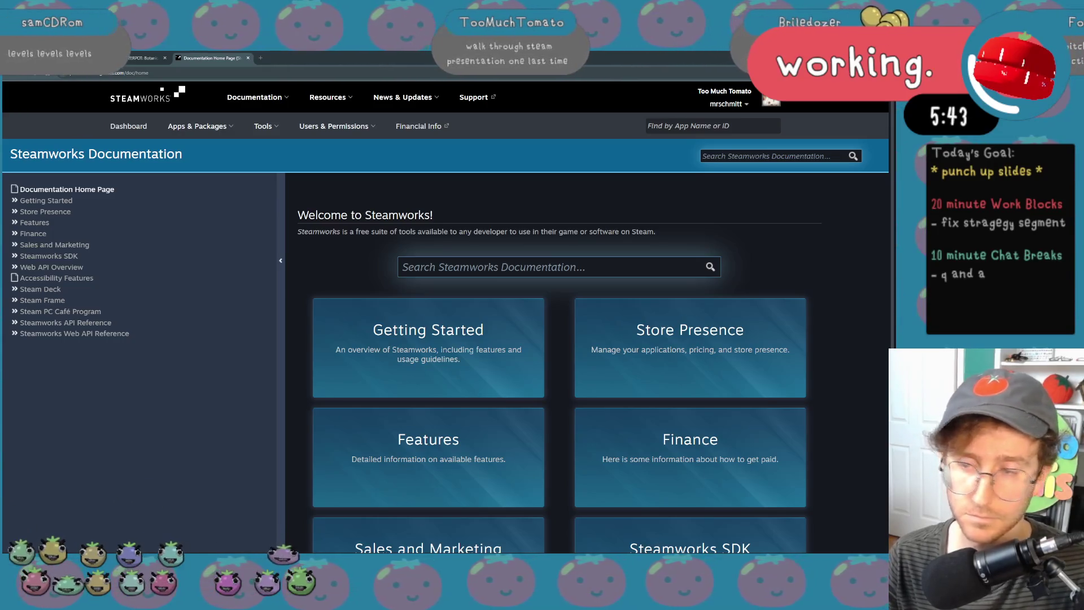
{"action": "left_click", "coordinate": [153, 74]}
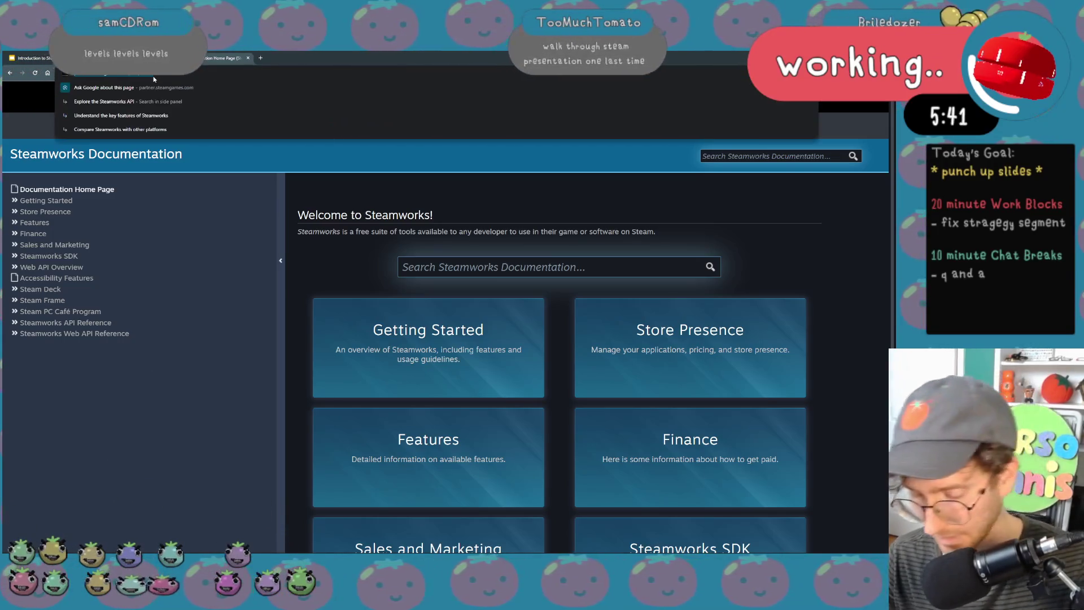
{"action": "key", "text": "ctrl+Tab"}
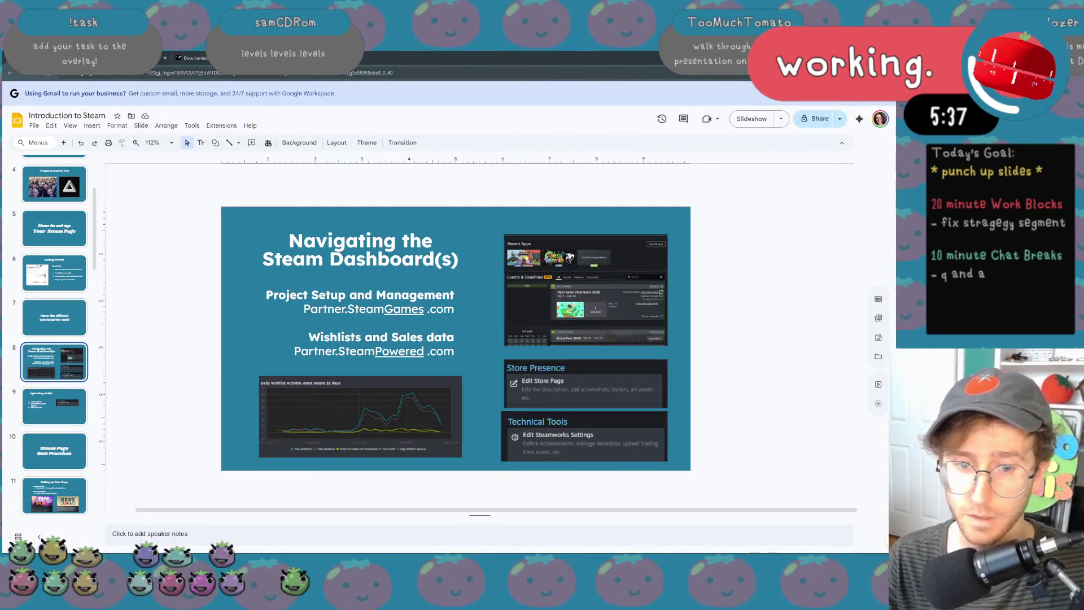
- Step through the Overview and Michael slides down to slide 6, 'Getting Started'
{"action": "key", "text": "XF86AudioLowerVolume"}
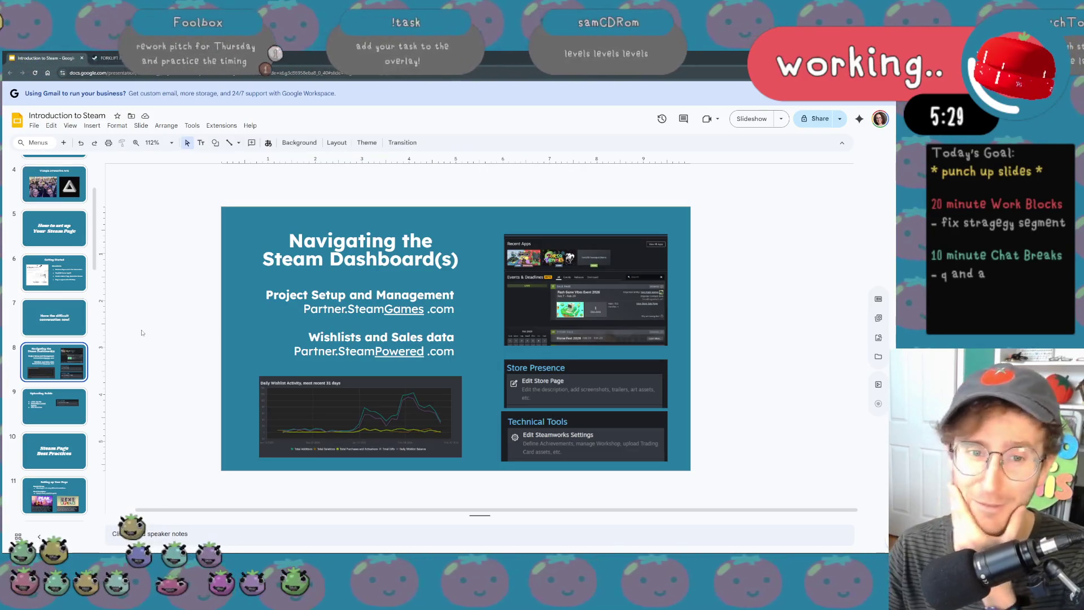
{"action": "scroll", "coordinate": [72, 285], "scroll_direction": "up", "scroll_amount": 3}
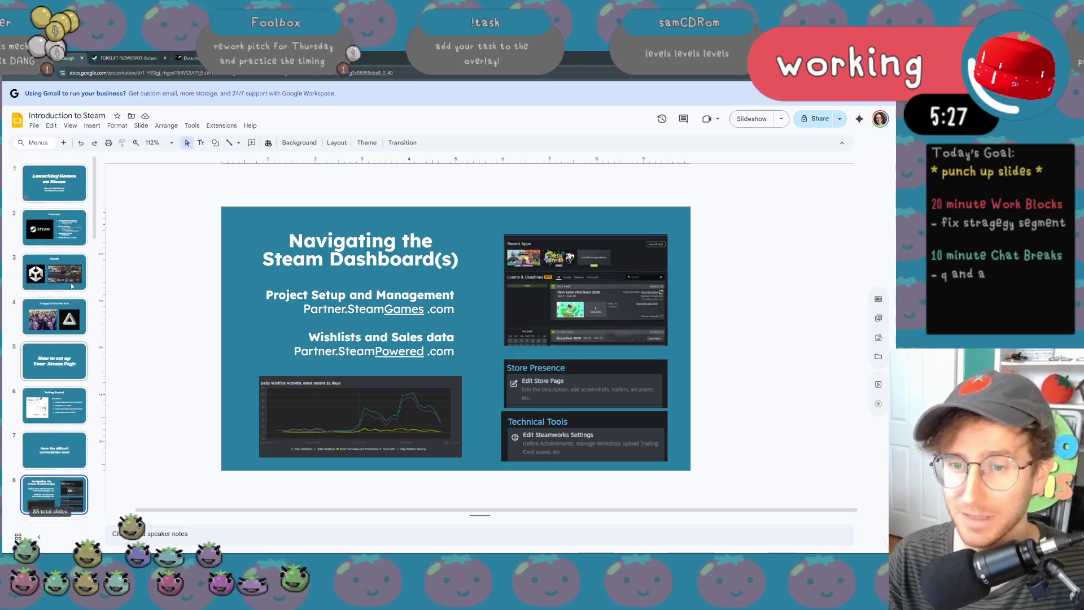
{"action": "left_click", "coordinate": [54, 230]}
{"action": "left_click", "coordinate": [64, 277]}
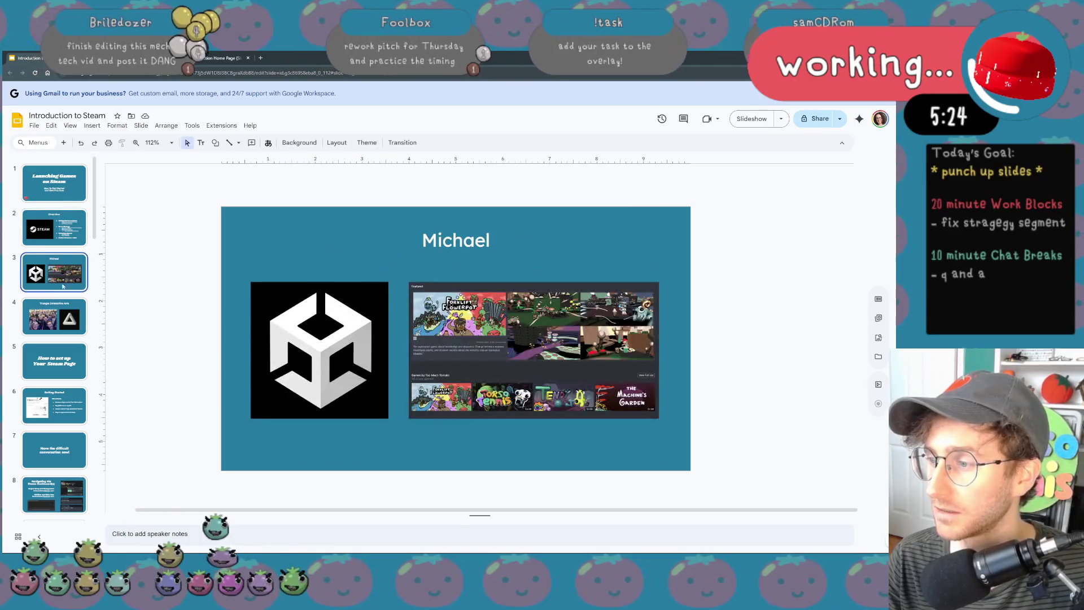
{"action": "left_click", "coordinate": [54, 326]}
{"action": "left_click", "coordinate": [52, 365]}
{"action": "left_click", "coordinate": [48, 413]}
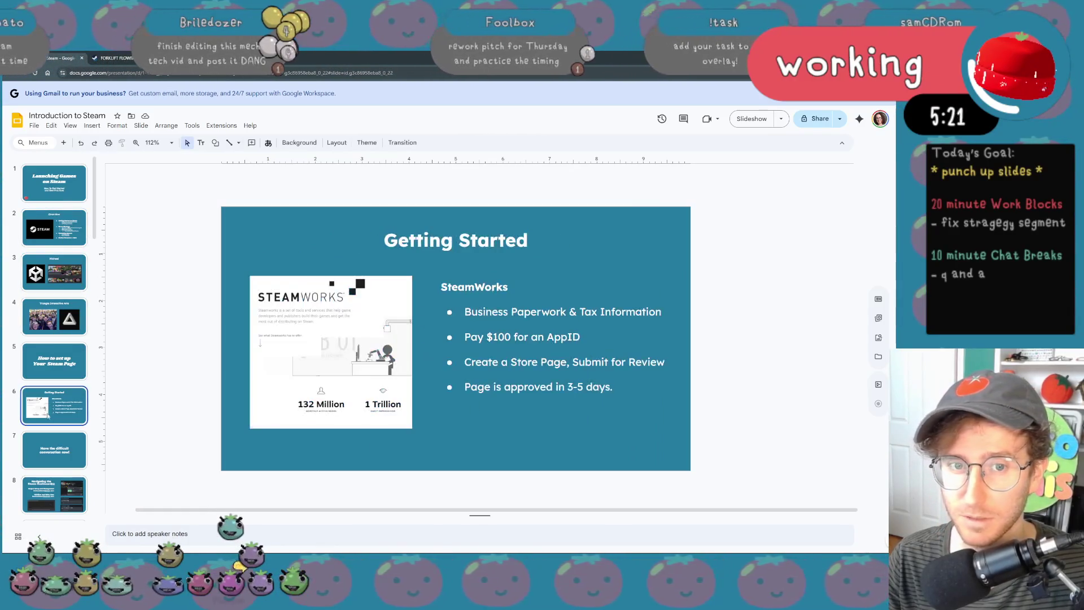
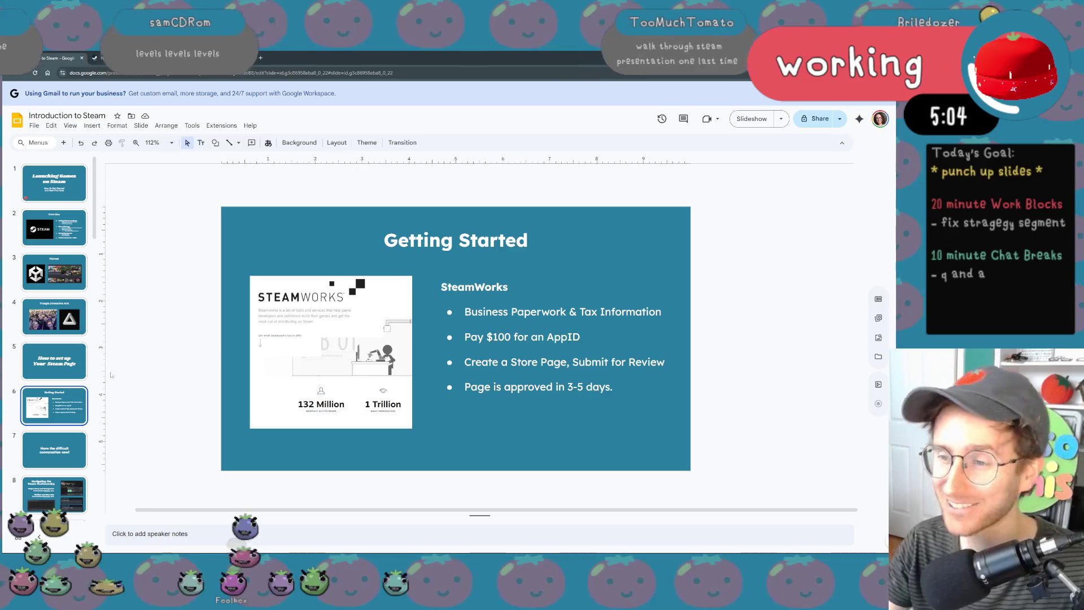
{"action": "scroll", "coordinate": [82, 381], "scroll_direction": "down", "scroll_amount": 2}
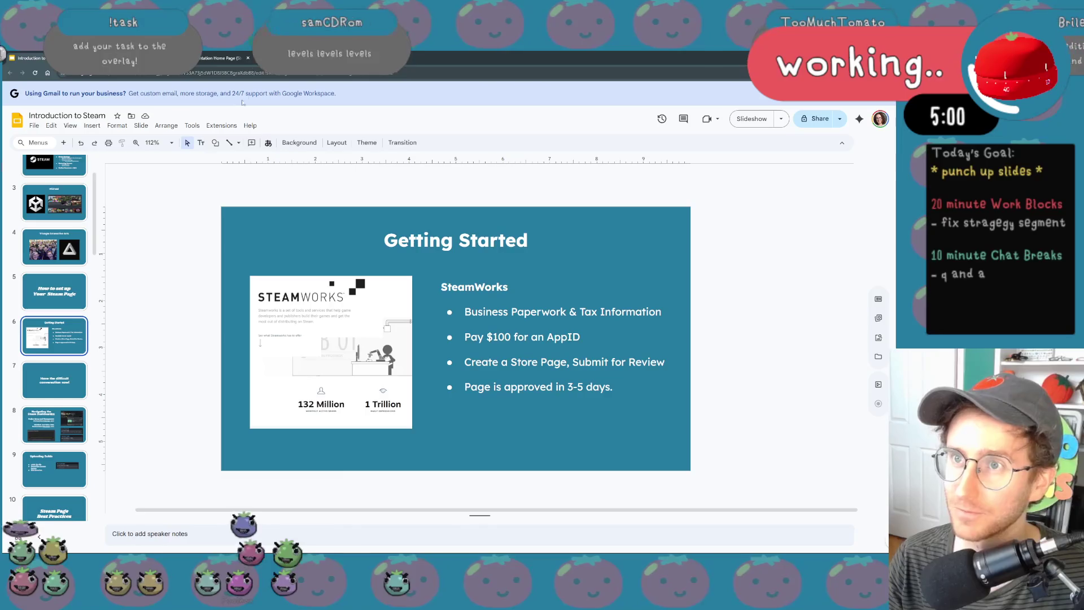
- Open a new browser tab beside the Introduction to Steam deck
{"action": "left_click", "coordinate": [262, 56]}
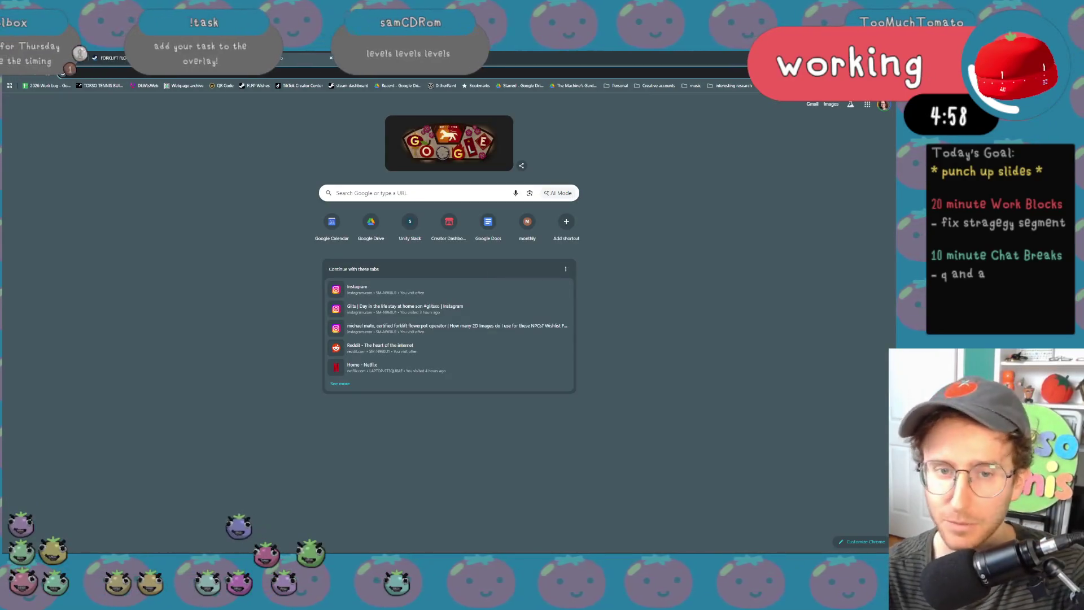
{"action": "type", "text": "benc"}
- Load the Benchmarks timeline, zoom in two steps on its wishlist milestones, then open another tab
{"action": "key", "text": "Return"}
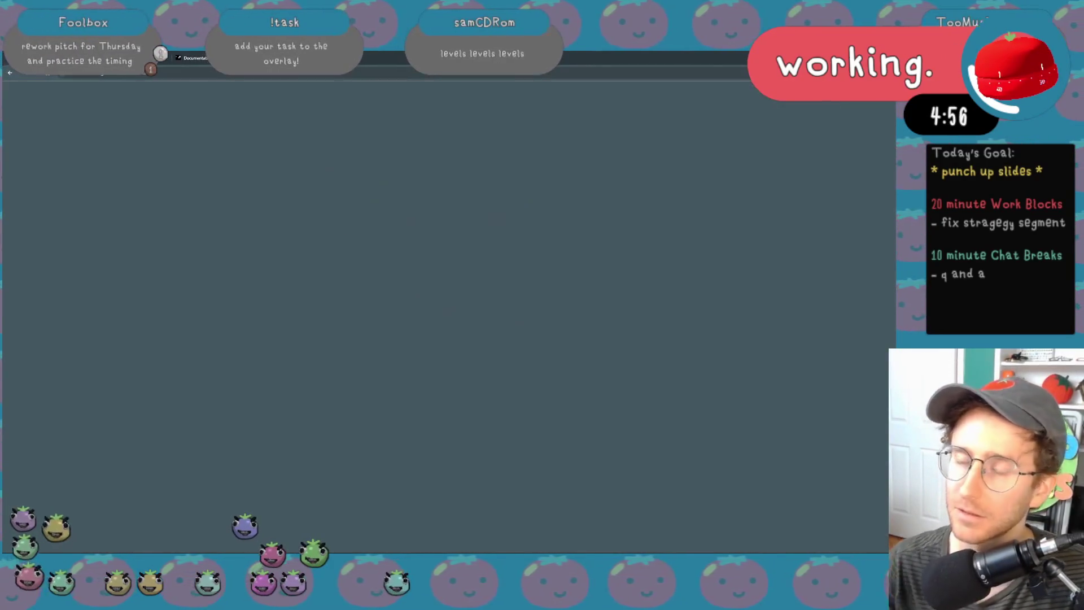
{"action": "scroll", "coordinate": [432, 340], "scroll_direction": "down", "scroll_amount": 2}
{"action": "key", "text": "ctrl+plus"}
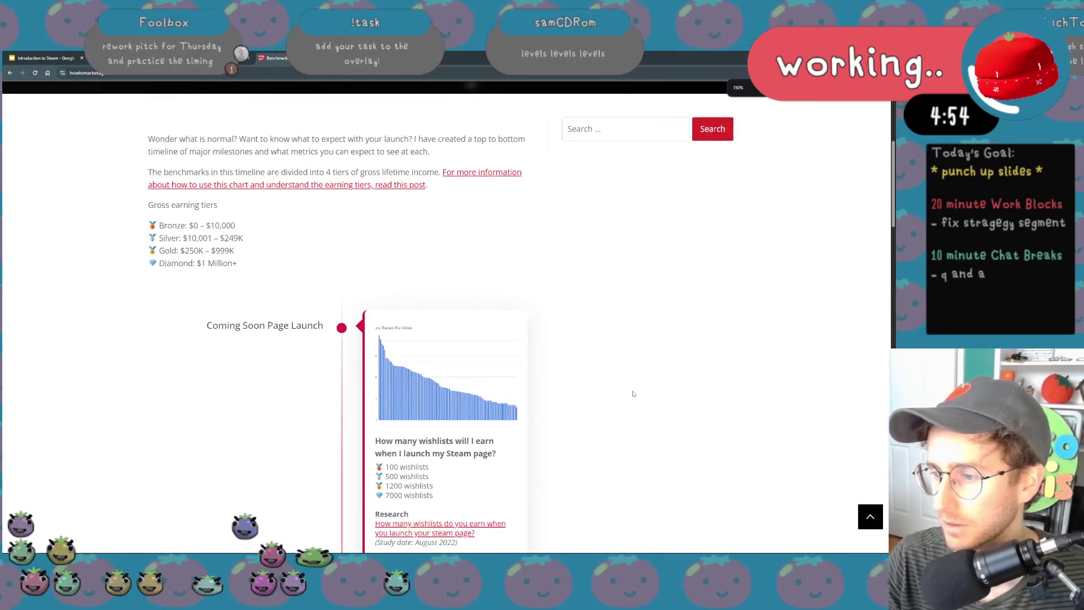
{"action": "scroll", "coordinate": [633, 395], "scroll_direction": "down", "scroll_amount": 2}
{"action": "scroll", "coordinate": [704, 351], "scroll_direction": "down", "scroll_amount": 2}
{"action": "scroll", "coordinate": [703, 351], "scroll_direction": "down", "scroll_amount": 1}
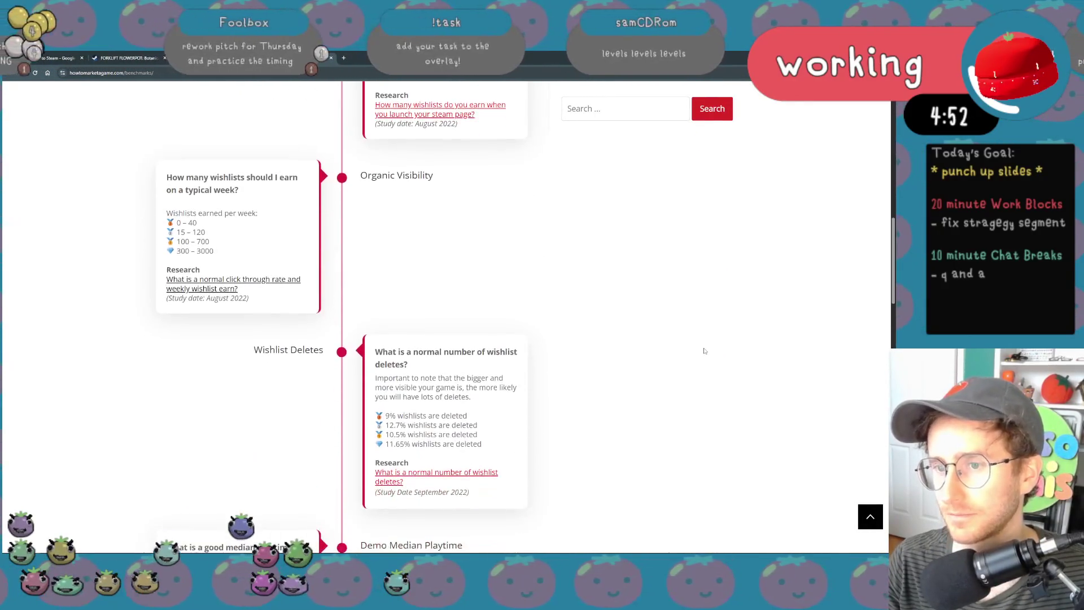
{"action": "scroll", "coordinate": [704, 351], "scroll_direction": "down", "scroll_amount": 1}
{"action": "scroll", "coordinate": [704, 351], "scroll_direction": "down", "scroll_amount": 1}
{"action": "key", "text": "ctrl+plus"}
{"action": "key", "text": "ctrl+plus"}
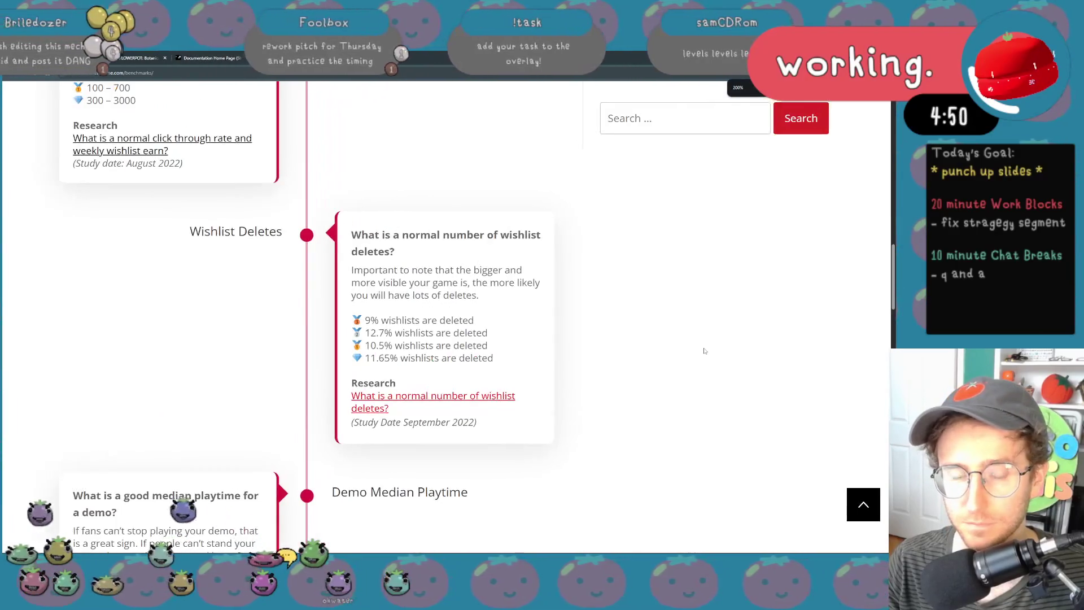
{"action": "key", "text": "ctrl+t"}
{"action": "type", "text": "sc"}
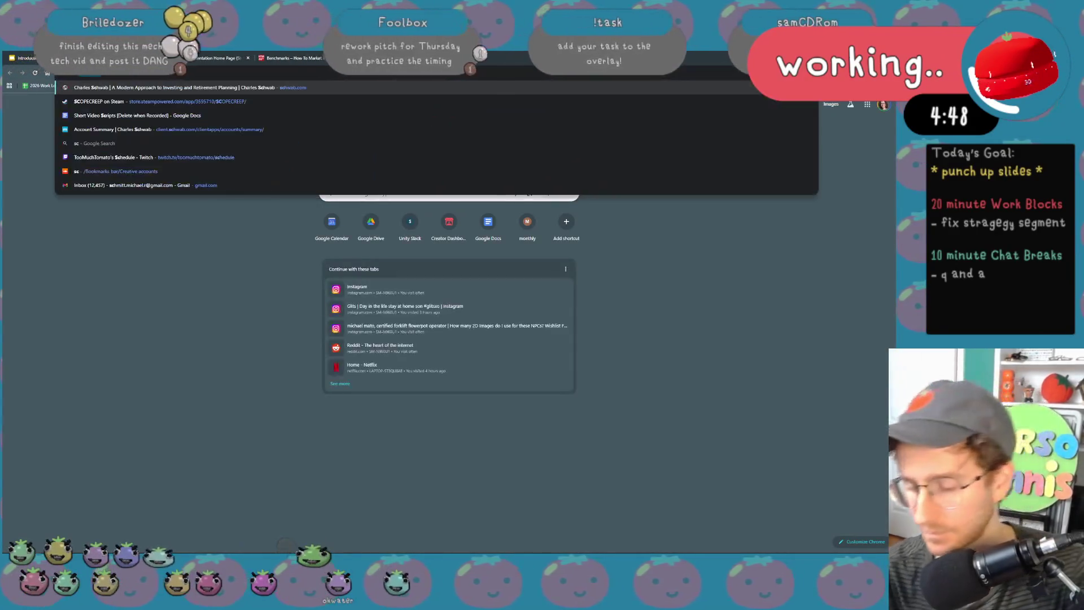
{"action": "type", "text": "opecre"}
- Load the SCOPECREEP Steam store page zoomed in twice, then switch back to the Benchmarks tab's address bar
{"action": "key", "text": "Return"}
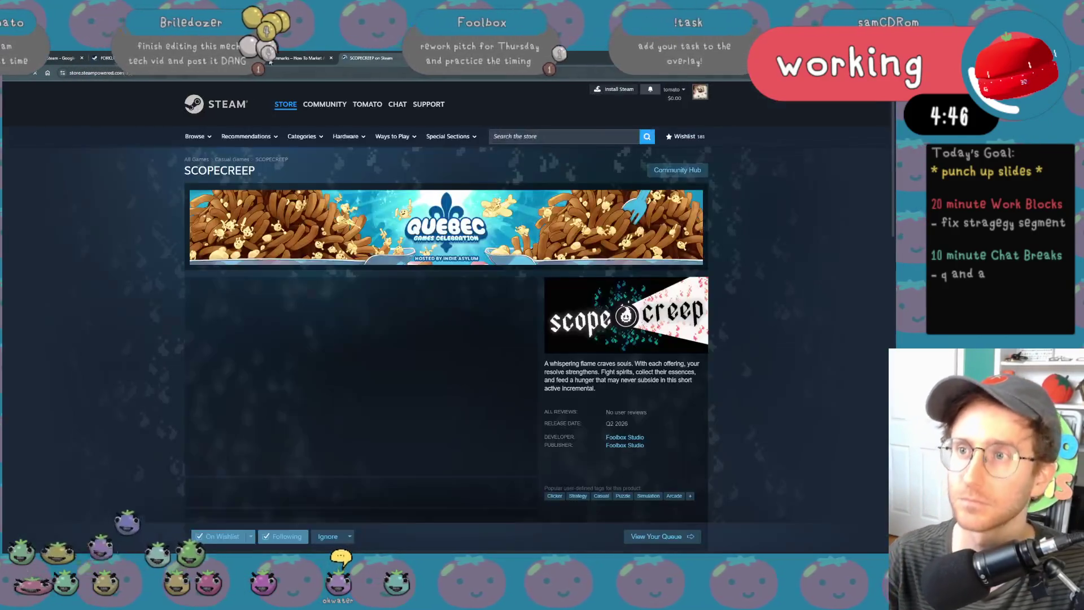
{"action": "scroll", "coordinate": [717, 310], "scroll_direction": "down", "scroll_amount": 2}
{"action": "key", "text": "ctrl+plus"}
{"action": "key", "text": "ctrl+plus"}
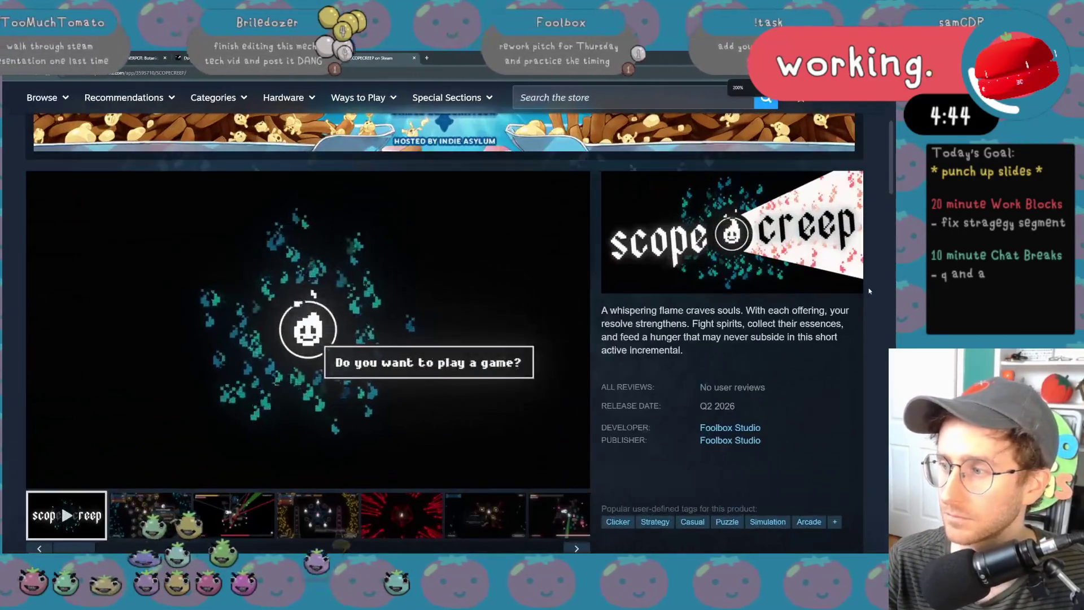
{"action": "key", "text": "ctrl+plus"}
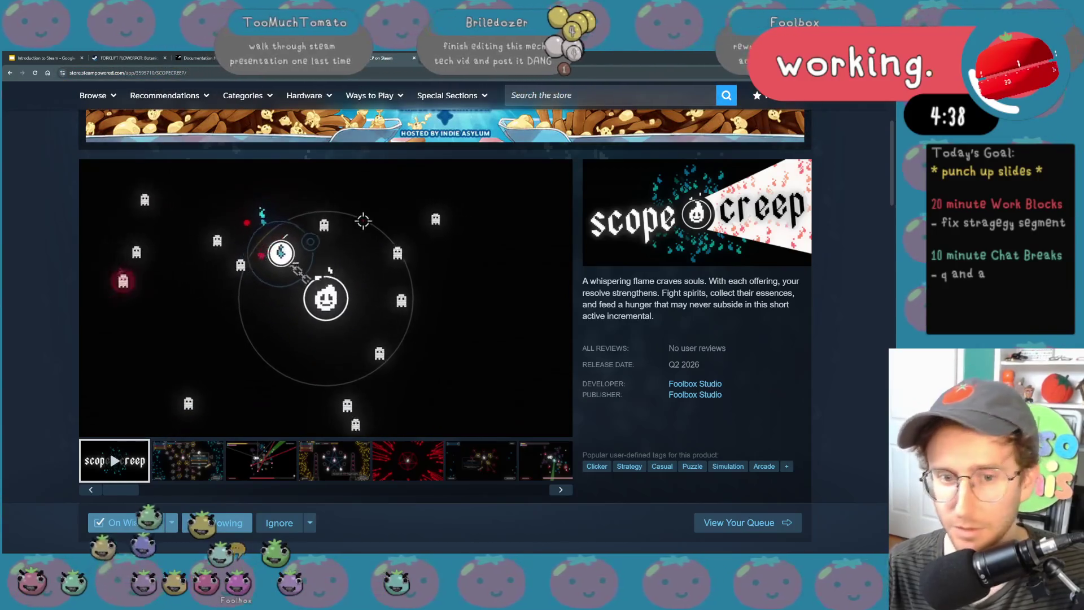
{"action": "key", "text": "ctrl+Tab"}
{"action": "key", "text": "ctrl+l"}
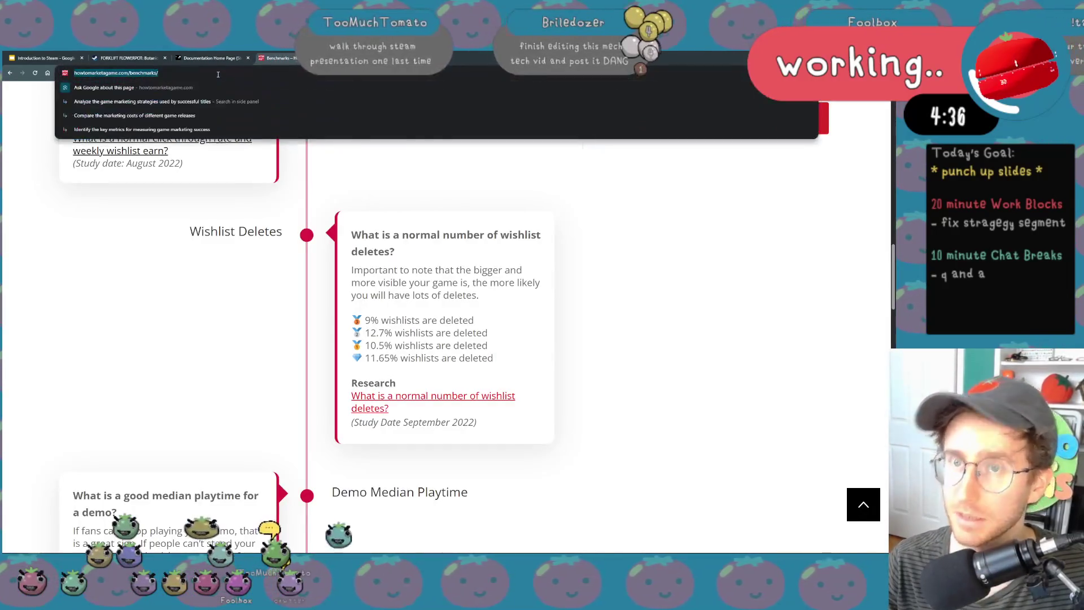
- Highlight the demo median playtime figures and the Steam Next Fest wishlist tiers on the timeline cards
{"action": "key", "text": "Escape"}
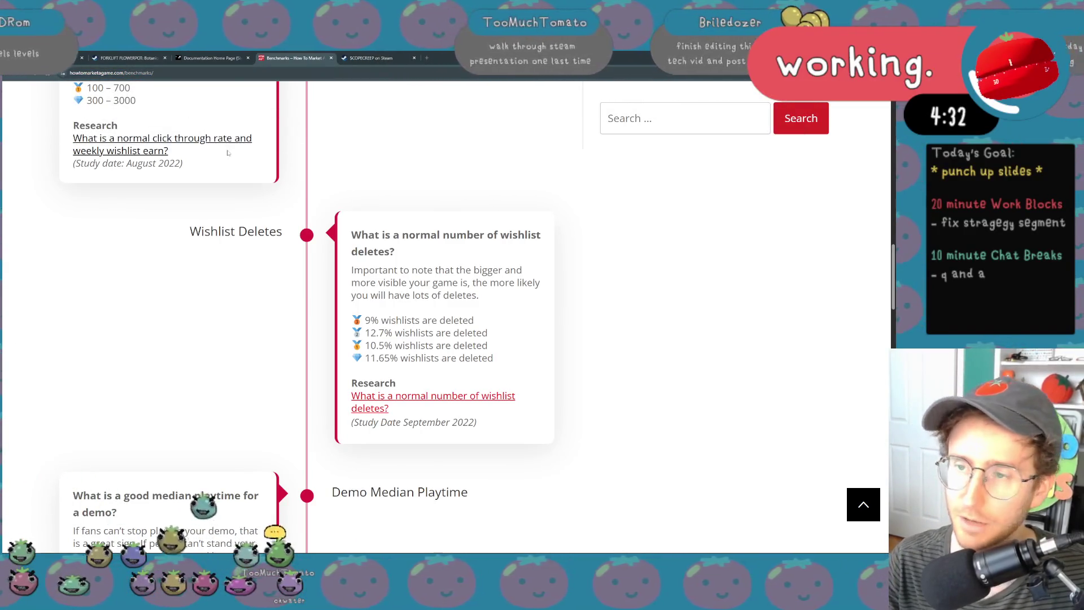
{"action": "scroll", "coordinate": [228, 153], "scroll_direction": "up", "scroll_amount": 5}
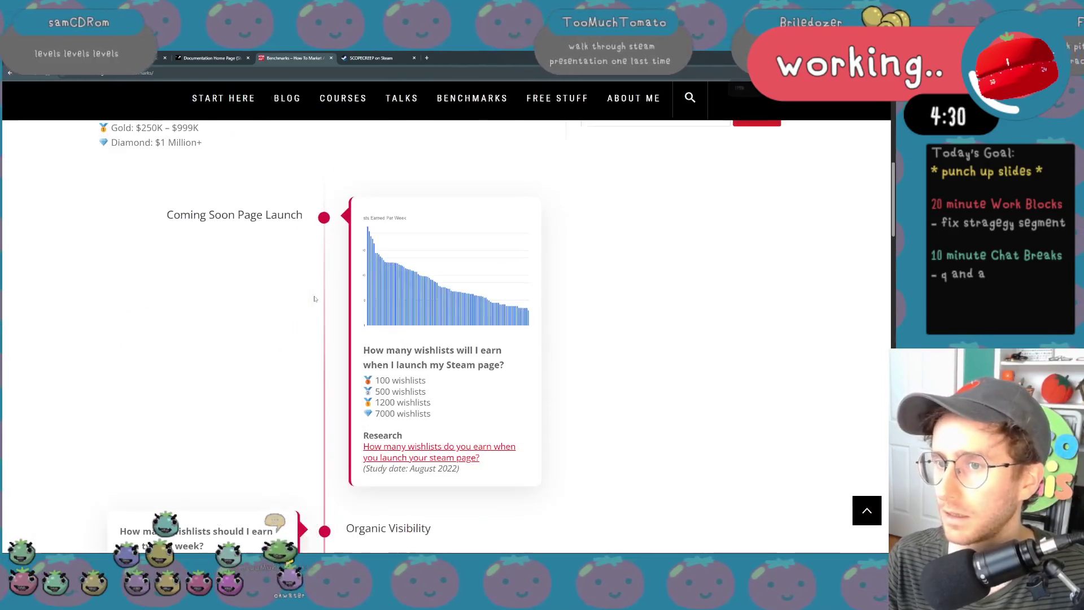
{"action": "scroll", "coordinate": [314, 298], "scroll_direction": "up", "scroll_amount": 2}
{"action": "scroll", "coordinate": [315, 298], "scroll_direction": "up", "scroll_amount": 2}
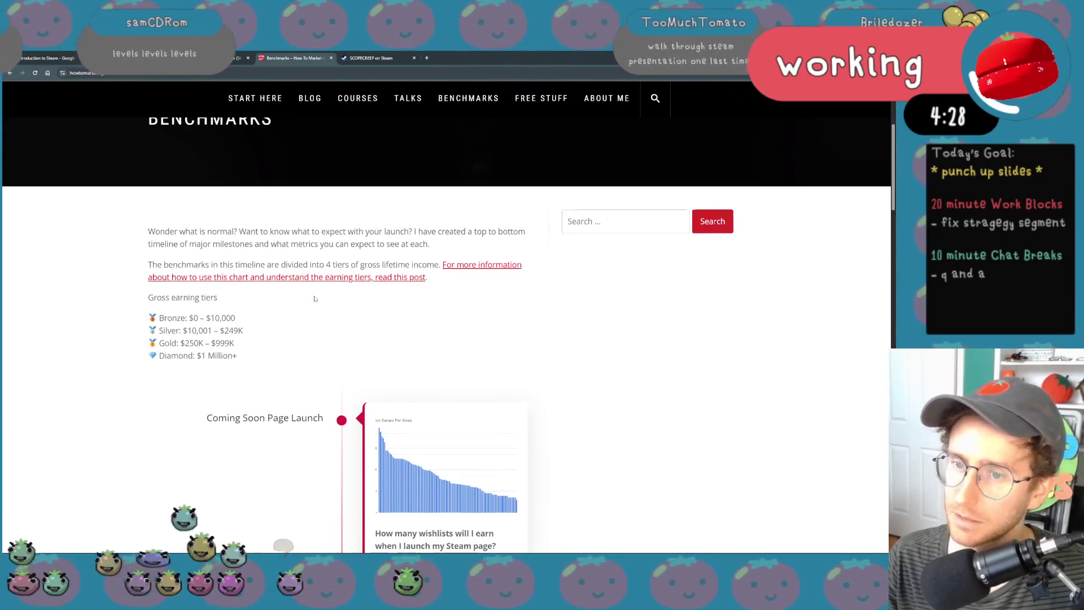
{"action": "scroll", "coordinate": [429, 327], "scroll_direction": "down", "scroll_amount": 3}
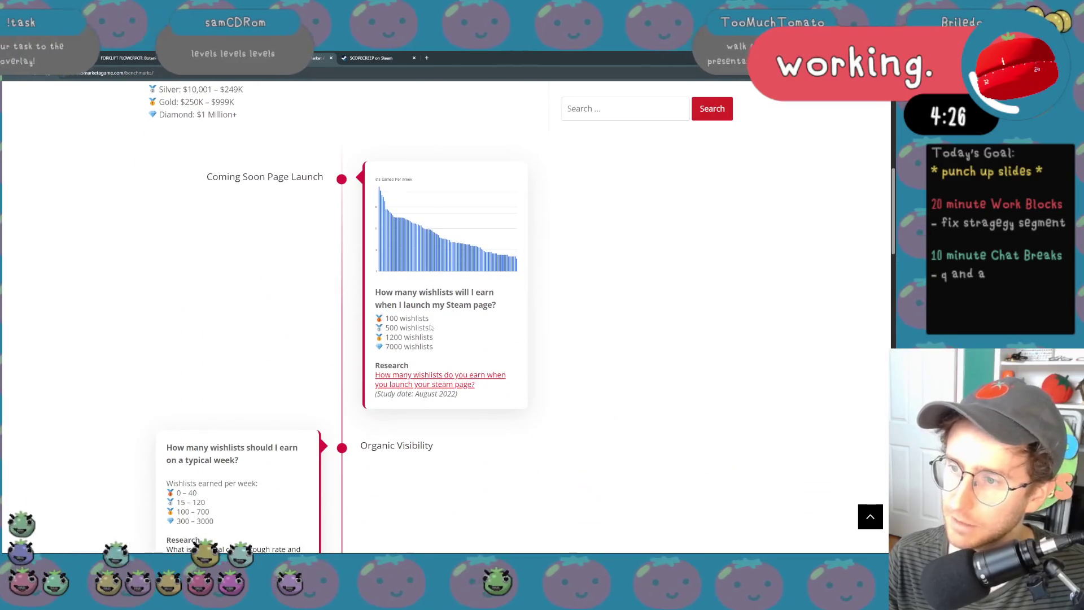
{"action": "scroll", "coordinate": [433, 327], "scroll_direction": "down", "scroll_amount": 1}
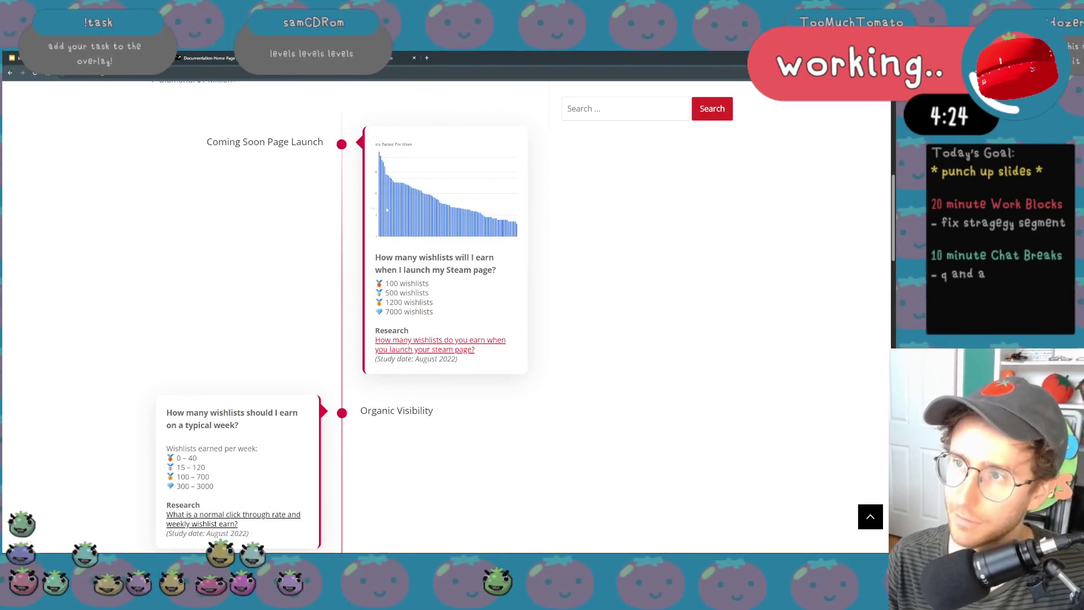
{"action": "scroll", "coordinate": [449, 303], "scroll_direction": "down", "scroll_amount": 1}
{"action": "scroll", "coordinate": [441, 271], "scroll_direction": "down", "scroll_amount": 2}
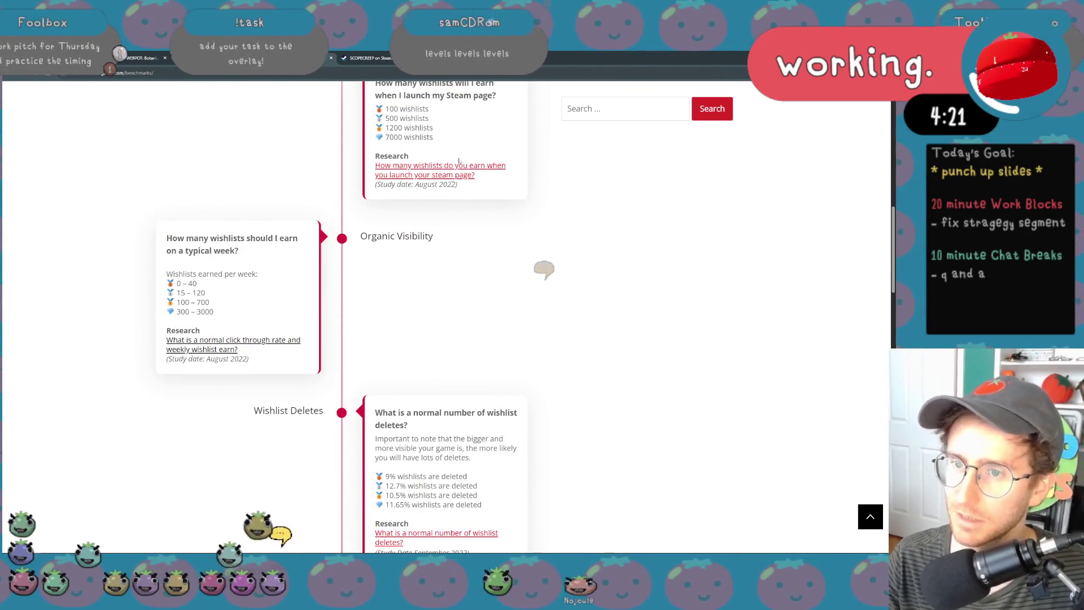
{"action": "left_click_drag", "start_coordinate": [204, 302], "coordinate": [216, 246]}
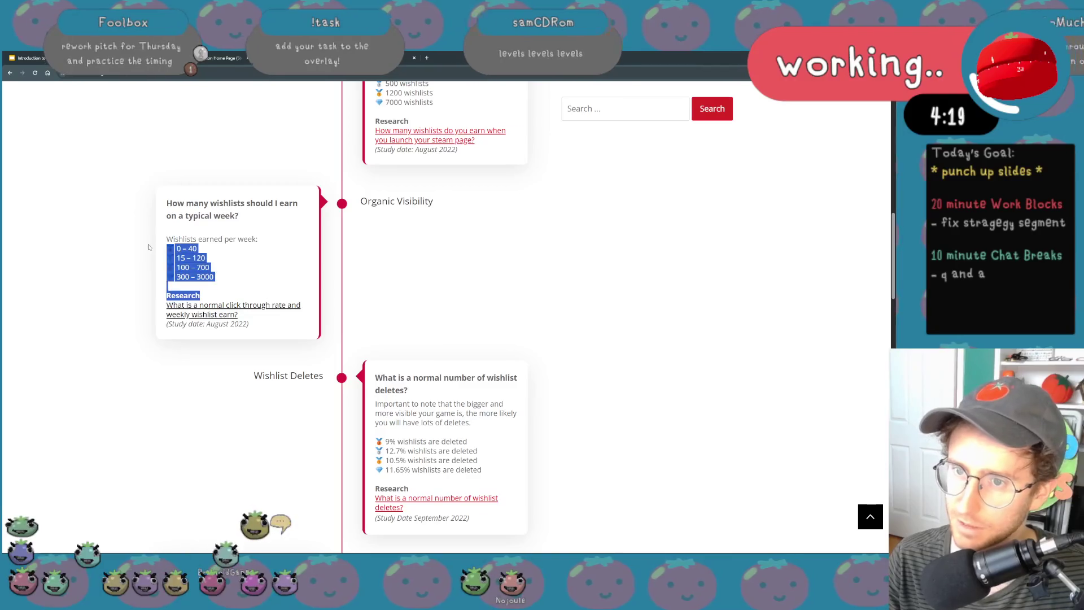
{"action": "left_click", "coordinate": [322, 340]}
{"action": "scroll", "coordinate": [321, 340], "scroll_direction": "down", "scroll_amount": 3}
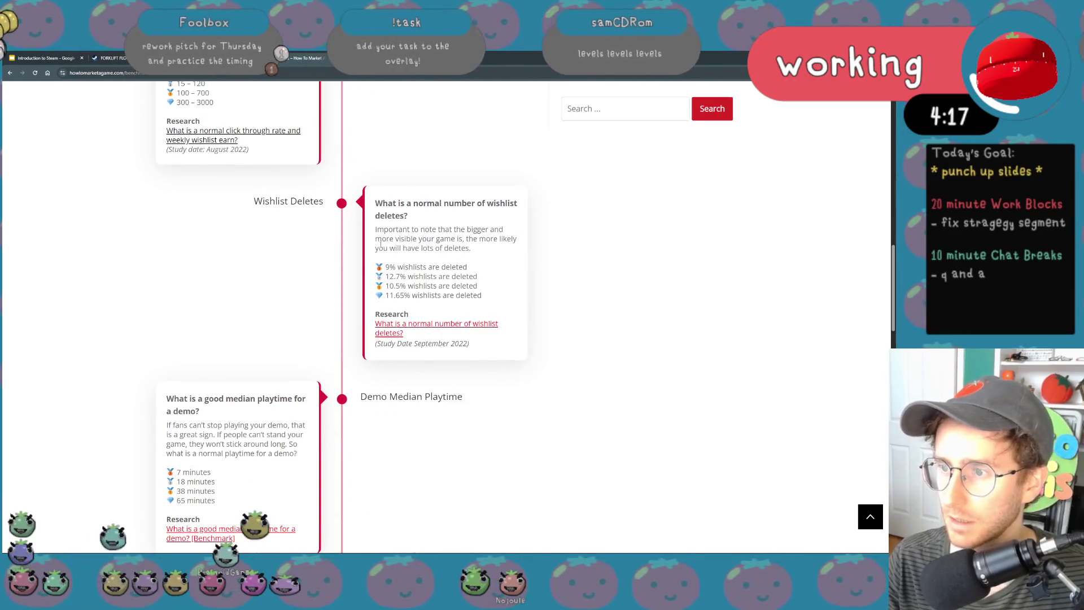
{"action": "scroll", "coordinate": [383, 242], "scroll_direction": "down", "scroll_amount": 2}
{"action": "left_click_drag", "start_coordinate": [283, 317], "coordinate": [187, 278]}
{"action": "left_click", "coordinate": [285, 319]}
{"action": "scroll", "coordinate": [457, 331], "scroll_direction": "down", "scroll_amount": 3}
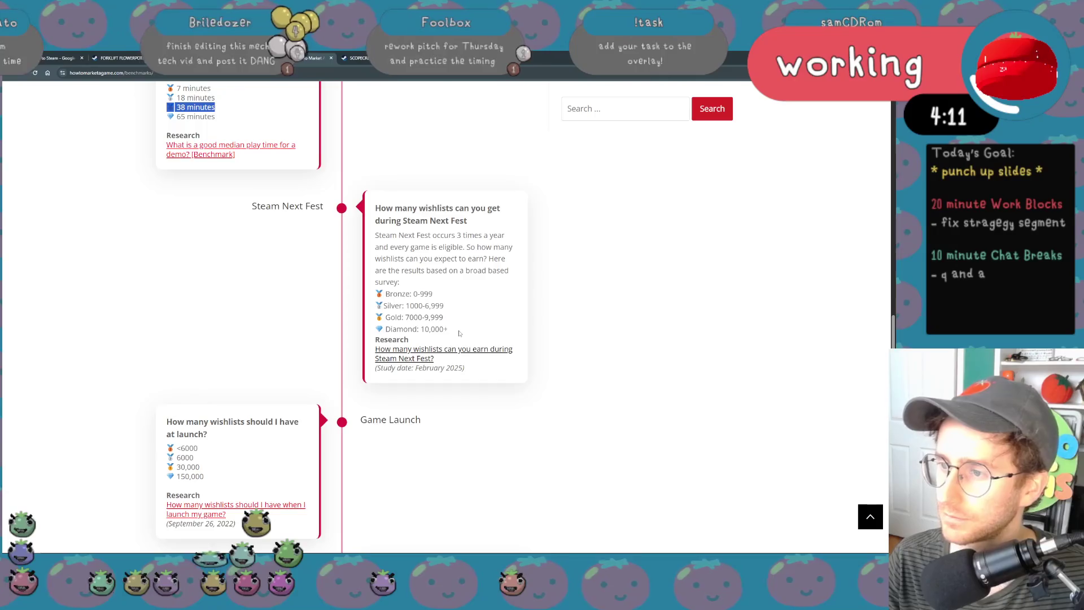
{"action": "scroll", "coordinate": [459, 333], "scroll_direction": "down", "scroll_amount": 1}
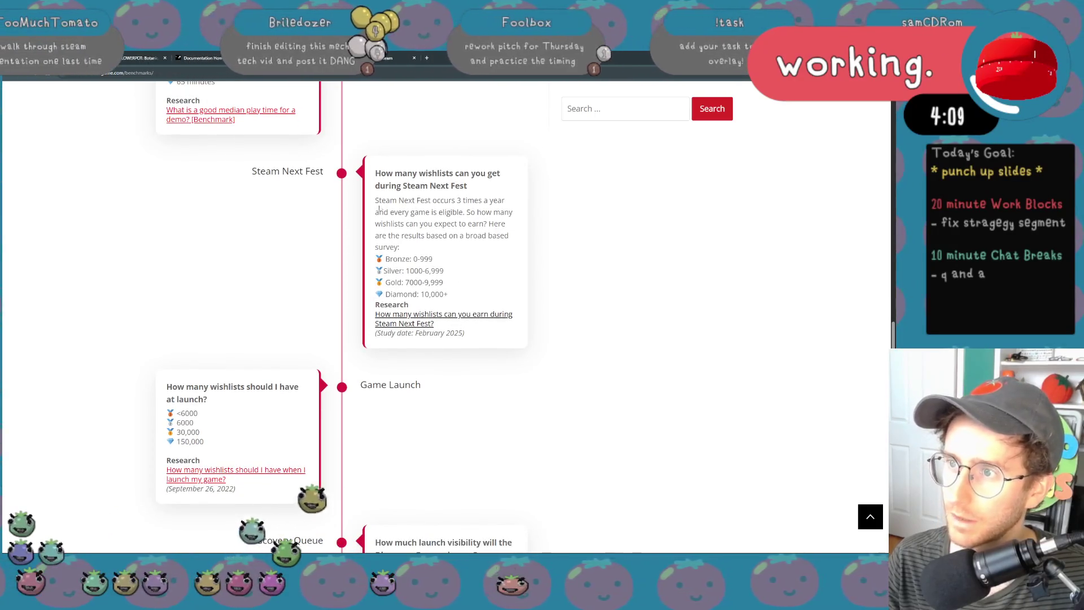
{"action": "left_click_drag", "start_coordinate": [375, 254], "coordinate": [450, 297]}
{"action": "left_click", "coordinate": [448, 296]}
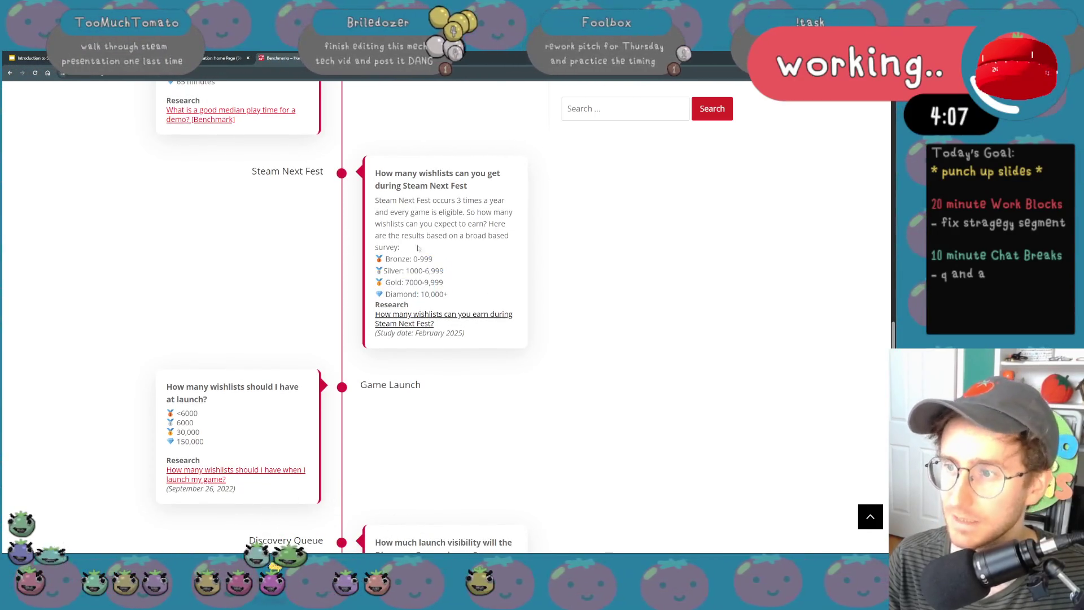
{"action": "scroll", "coordinate": [418, 201], "scroll_direction": "down", "scroll_amount": 1}
{"action": "scroll", "coordinate": [289, 382], "scroll_direction": "down", "scroll_amount": 3}
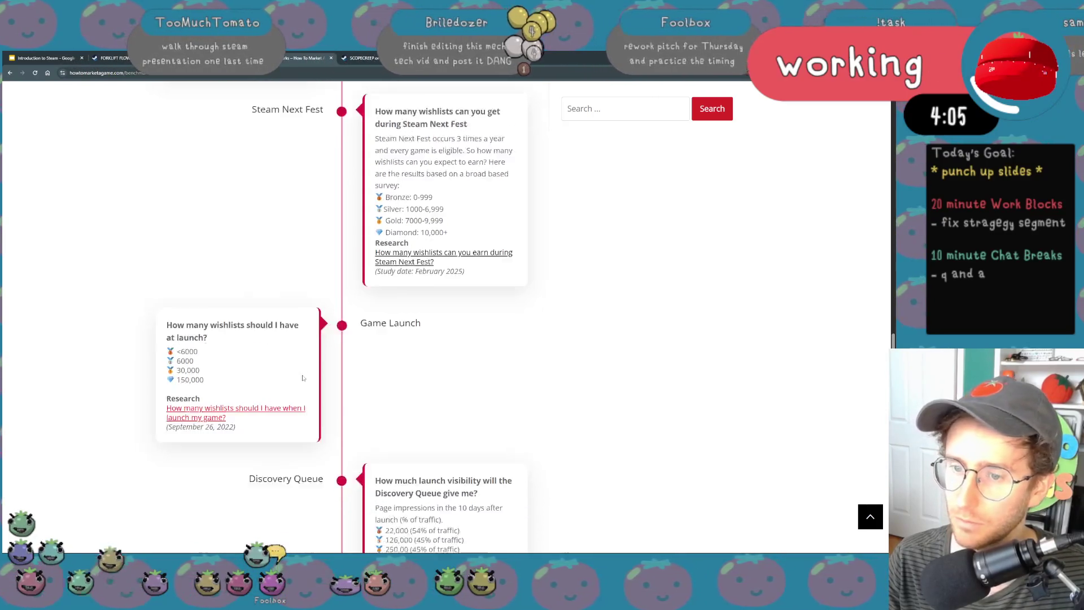
- Highlight the launch wishlist figures and revenue conversion rates, zooming in on the Discovery Queue cards
{"action": "left_click_drag", "start_coordinate": [265, 305], "coordinate": [169, 264]}
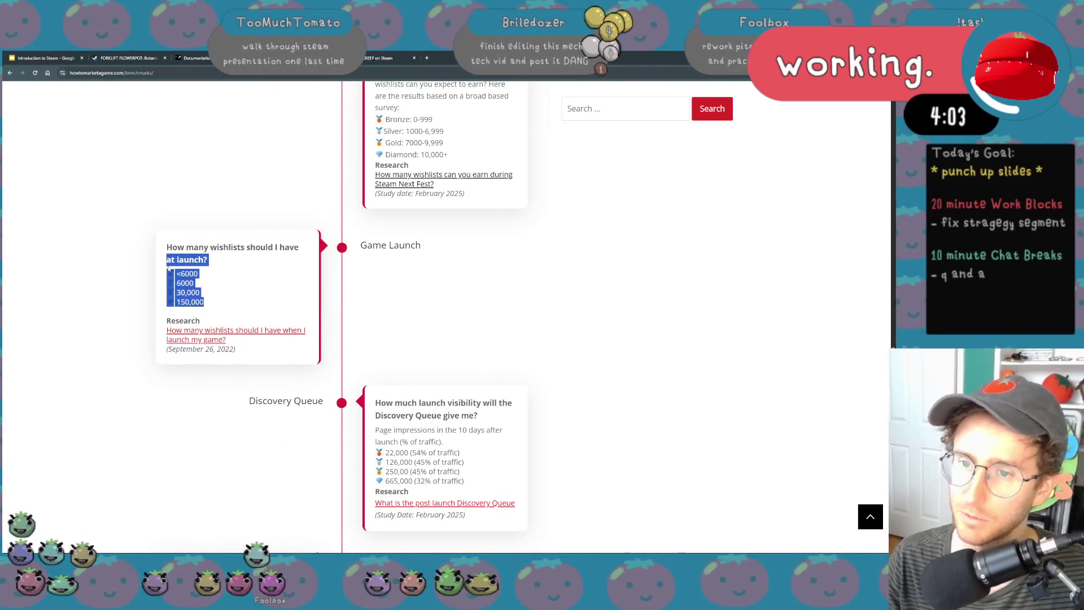
{"action": "left_click", "coordinate": [331, 301]}
{"action": "scroll", "coordinate": [331, 301], "scroll_direction": "down", "scroll_amount": 2}
{"action": "scroll", "coordinate": [356, 271], "scroll_direction": "down", "scroll_amount": 3}
{"action": "scroll", "coordinate": [457, 226], "scroll_direction": "down", "scroll_amount": 3}
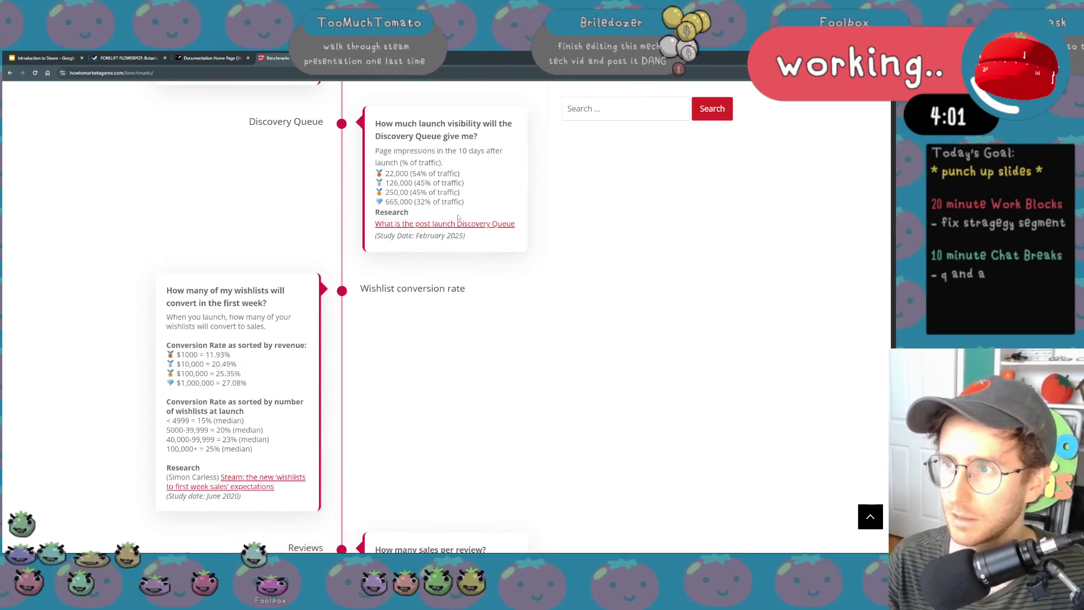
{"action": "left_click_drag", "start_coordinate": [469, 211], "coordinate": [375, 149]}
{"action": "left_click", "coordinate": [293, 244]}
{"action": "scroll", "coordinate": [362, 367], "scroll_direction": "down", "scroll_amount": 2}
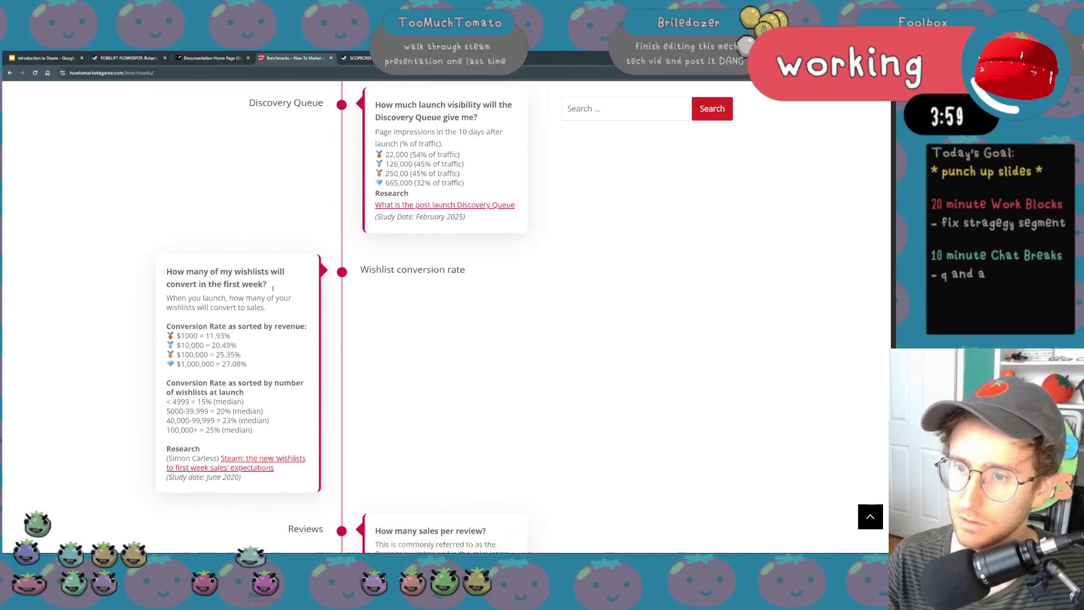
{"action": "key", "text": "ctrl+plus"}
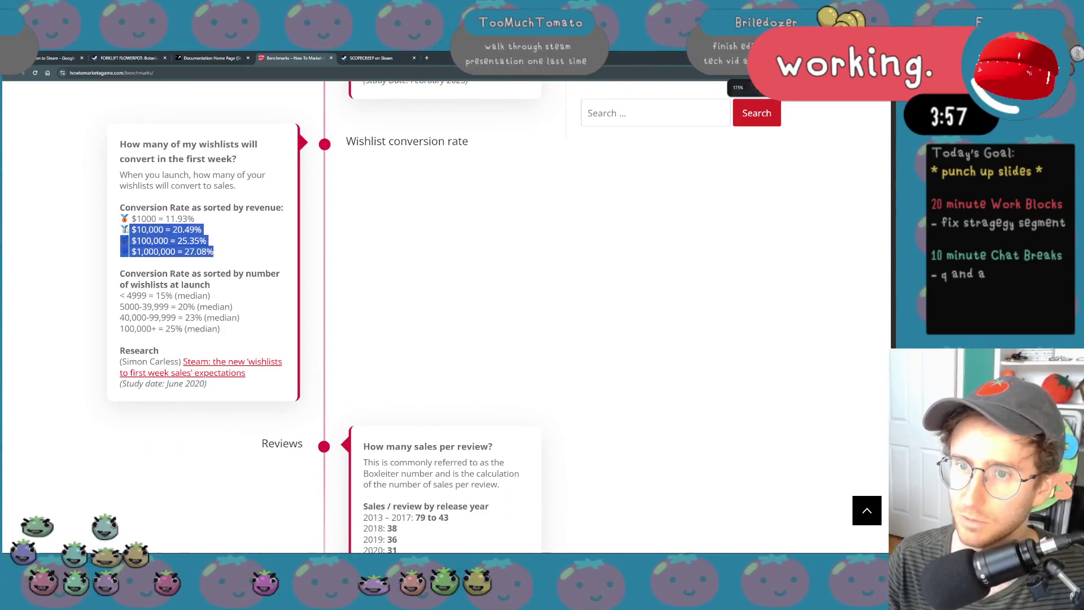
{"action": "left_click_drag", "start_coordinate": [225, 253], "coordinate": [120, 208]}
{"action": "left_click", "coordinate": [517, 371]}
{"action": "scroll", "coordinate": [434, 327], "scroll_direction": "down", "scroll_amount": 2}
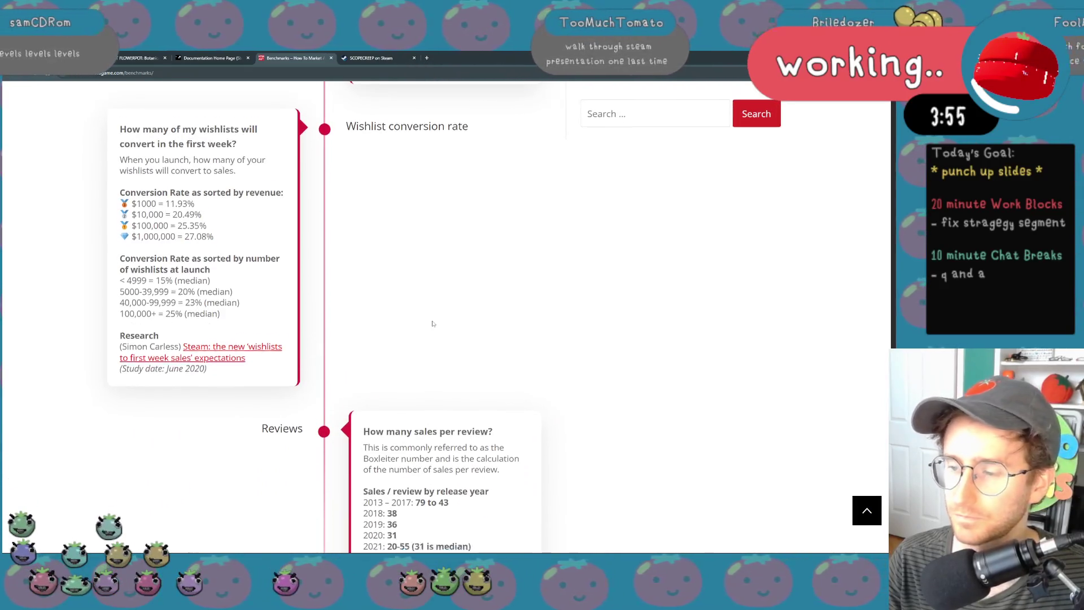
{"action": "scroll", "coordinate": [433, 323], "scroll_direction": "down", "scroll_amount": 3}
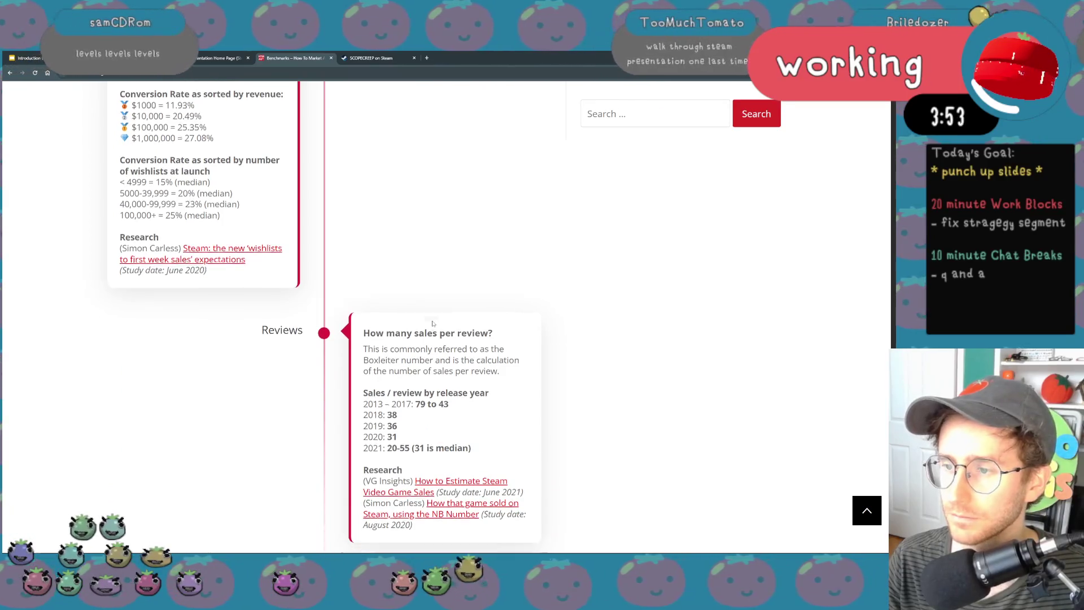
{"action": "left_click_drag", "start_coordinate": [513, 319], "coordinate": [364, 271]}
{"action": "left_click", "coordinate": [556, 321]}
{"action": "scroll", "coordinate": [556, 321], "scroll_direction": "up", "scroll_amount": 5}
{"action": "scroll", "coordinate": [555, 321], "scroll_direction": "up", "scroll_amount": 4}
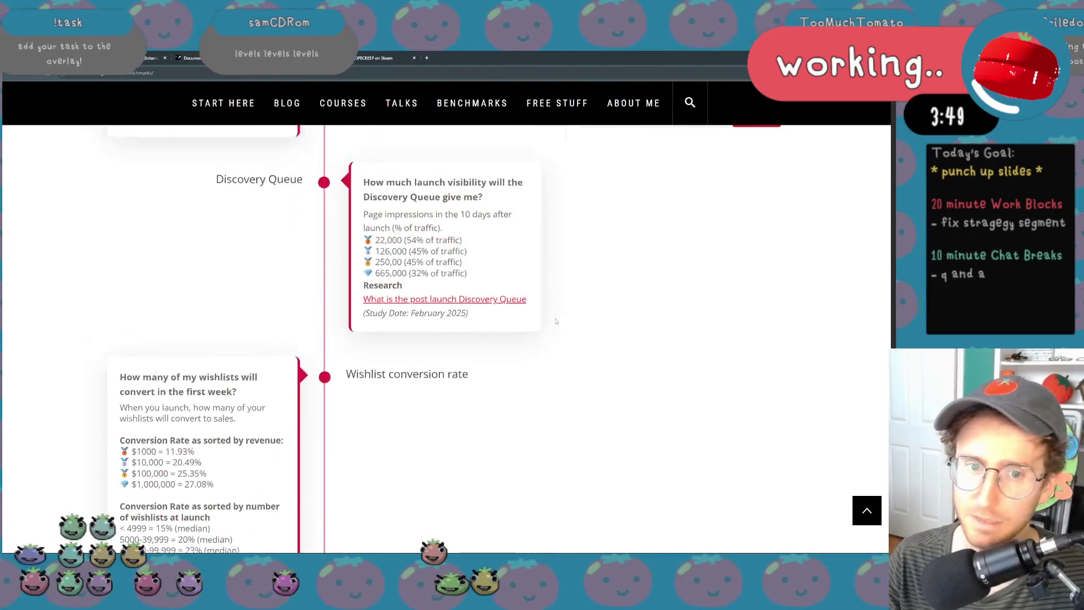
{"action": "scroll", "coordinate": [556, 321], "scroll_direction": "up", "scroll_amount": 6}
{"action": "scroll", "coordinate": [556, 321], "scroll_direction": "up", "scroll_amount": 4}
{"action": "scroll", "coordinate": [556, 321], "scroll_direction": "up", "scroll_amount": 3}
{"action": "scroll", "coordinate": [556, 320], "scroll_direction": "up", "scroll_amount": 2}
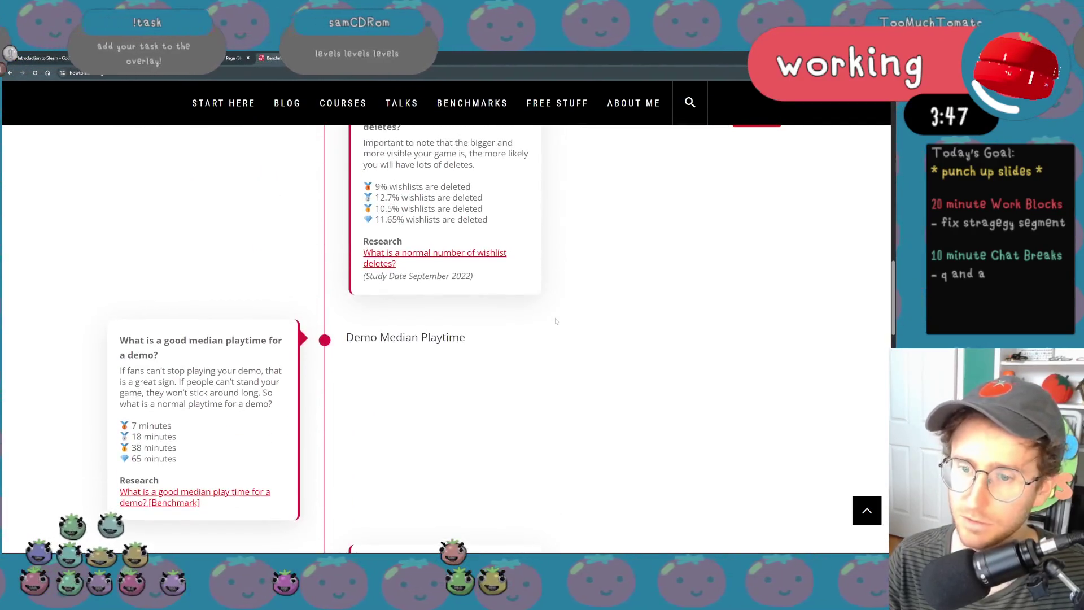
{"action": "scroll", "coordinate": [555, 321], "scroll_direction": "up", "scroll_amount": 3}
{"action": "scroll", "coordinate": [555, 320], "scroll_direction": "down", "scroll_amount": 4}
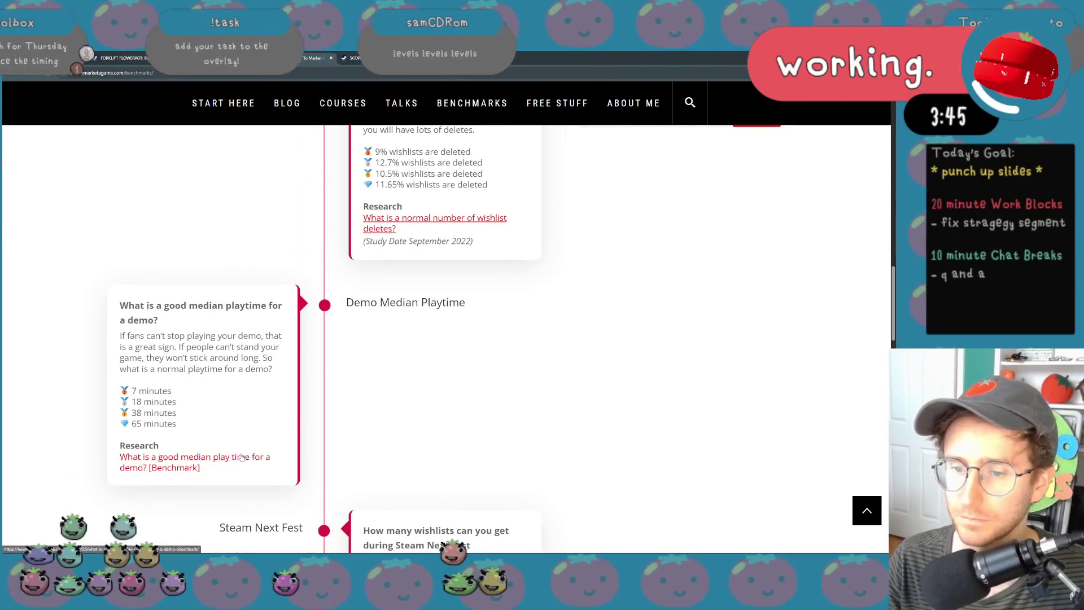
{"action": "scroll", "coordinate": [297, 390], "scroll_direction": "down", "scroll_amount": 2}
{"action": "scroll", "coordinate": [297, 390], "scroll_direction": "down", "scroll_amount": 5}
{"action": "scroll", "coordinate": [300, 395], "scroll_direction": "down", "scroll_amount": 2}
{"action": "scroll", "coordinate": [300, 395], "scroll_direction": "down", "scroll_amount": 2}
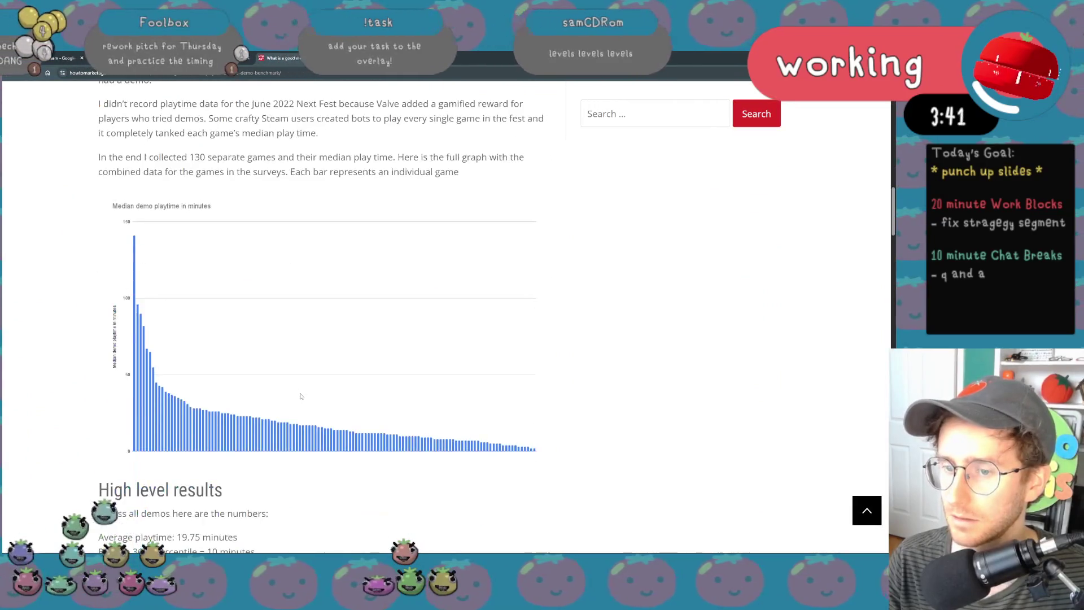
{"action": "scroll", "coordinate": [301, 395], "scroll_direction": "down", "scroll_amount": 2}
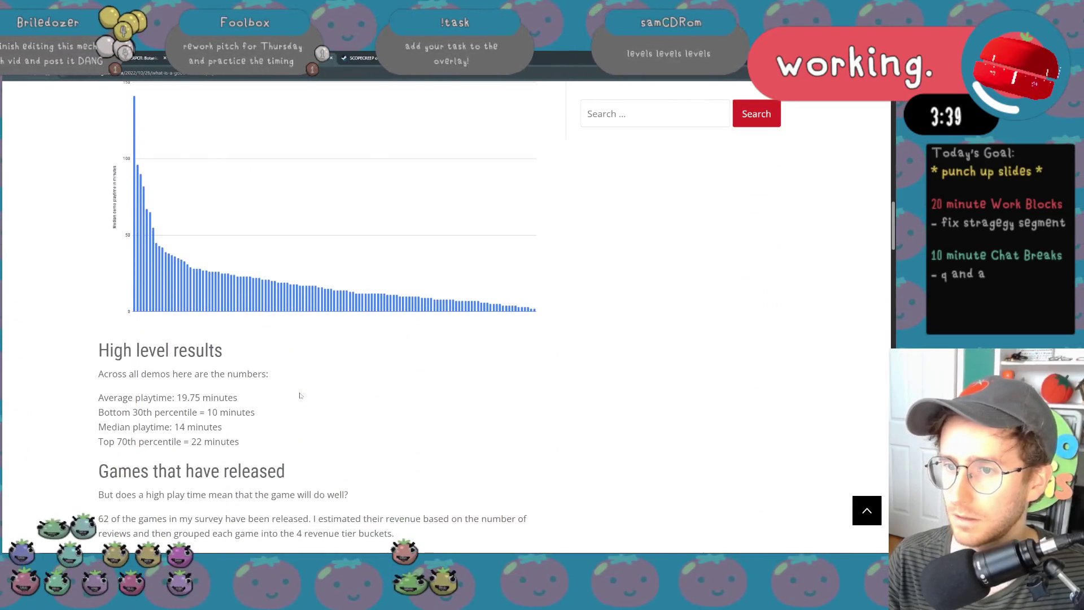
{"action": "scroll", "coordinate": [300, 396], "scroll_direction": "down", "scroll_amount": 2}
{"action": "scroll", "coordinate": [303, 389], "scroll_direction": "down", "scroll_amount": 2}
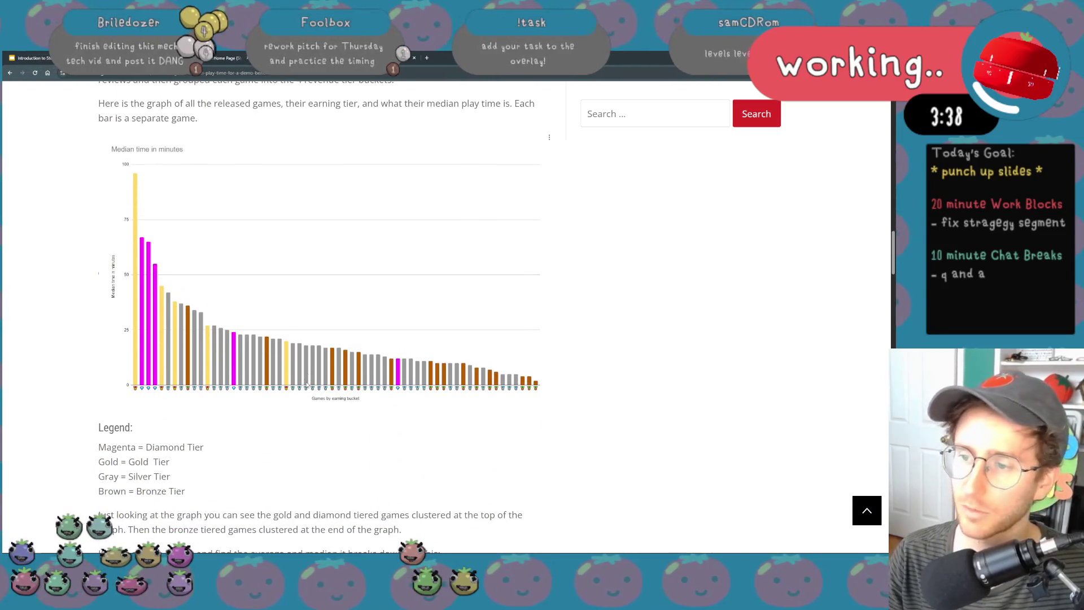
{"action": "scroll", "coordinate": [304, 389], "scroll_direction": "down", "scroll_amount": 1}
{"action": "scroll", "coordinate": [306, 390], "scroll_direction": "up", "scroll_amount": 1}
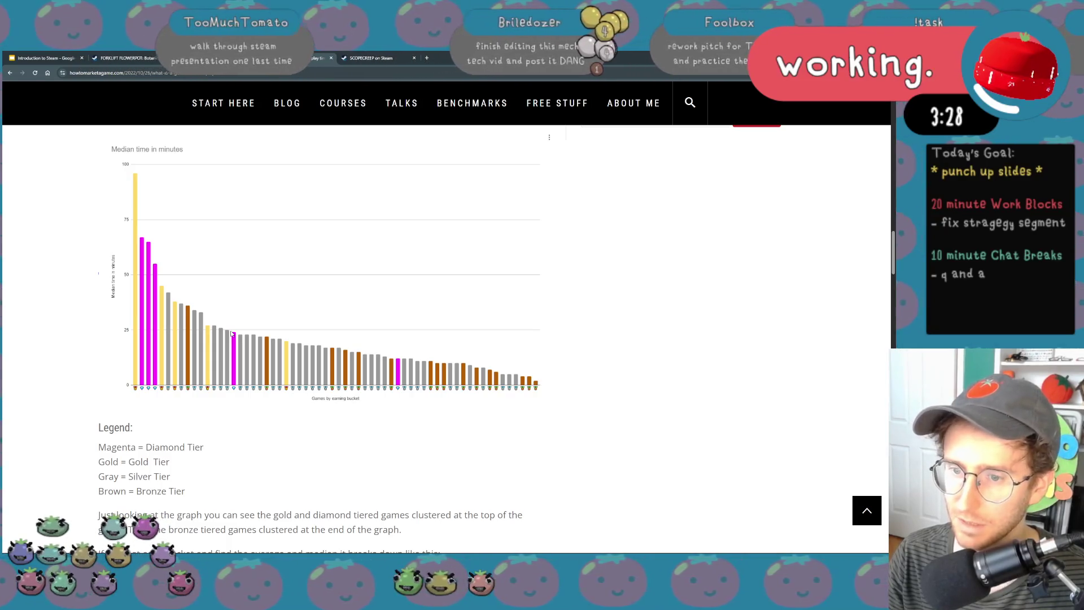
{"action": "scroll", "coordinate": [232, 334], "scroll_direction": "down", "scroll_amount": 1}
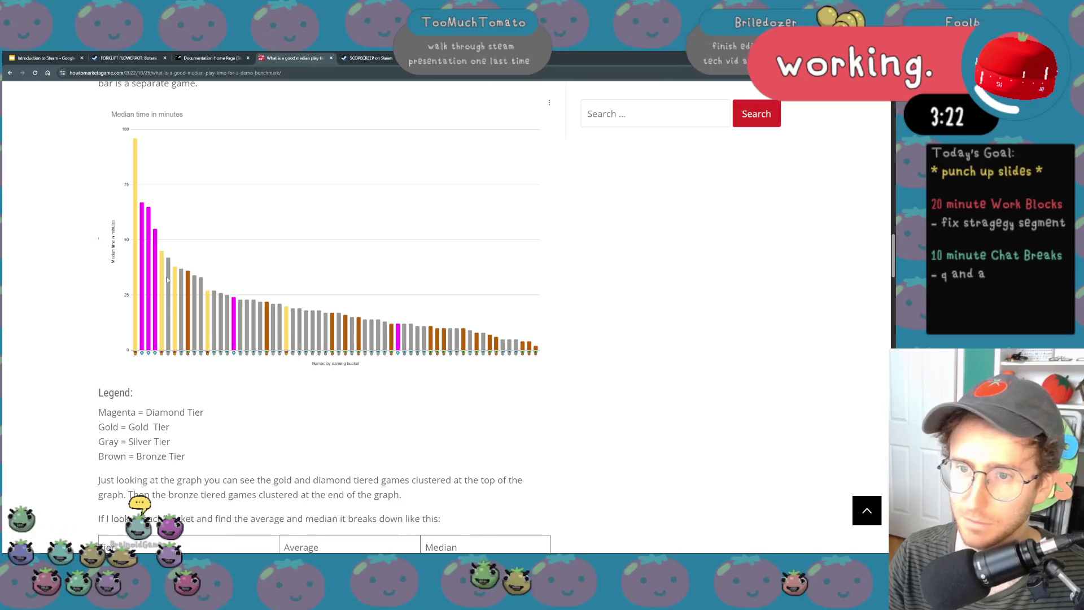
{"action": "scroll", "coordinate": [259, 399], "scroll_direction": "down", "scroll_amount": 3}
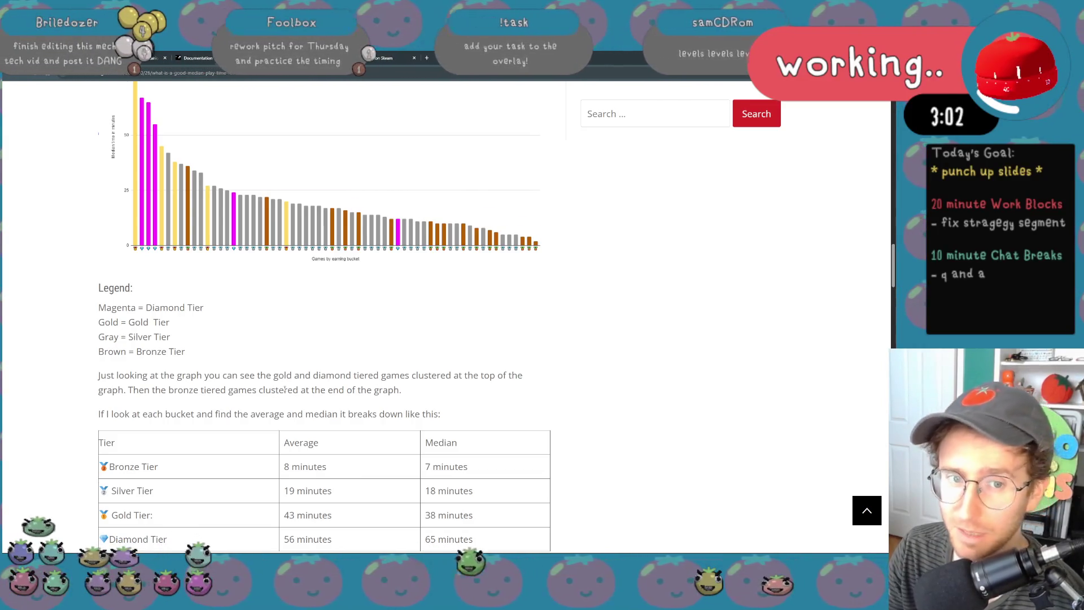
{"action": "scroll", "coordinate": [285, 388], "scroll_direction": "down", "scroll_amount": 1}
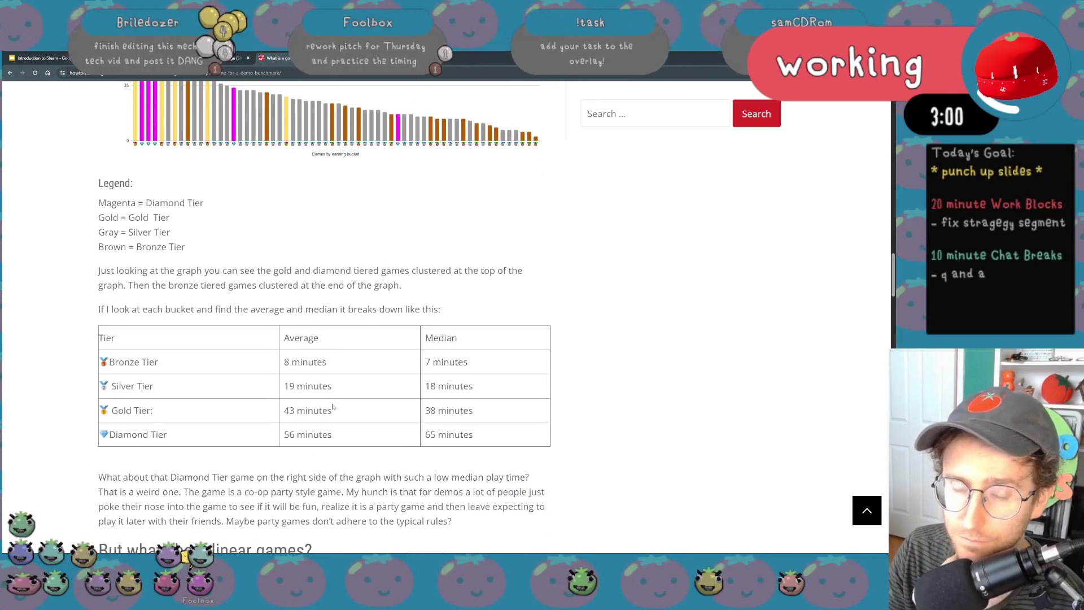
{"action": "scroll", "coordinate": [333, 407], "scroll_direction": "down", "scroll_amount": 1}
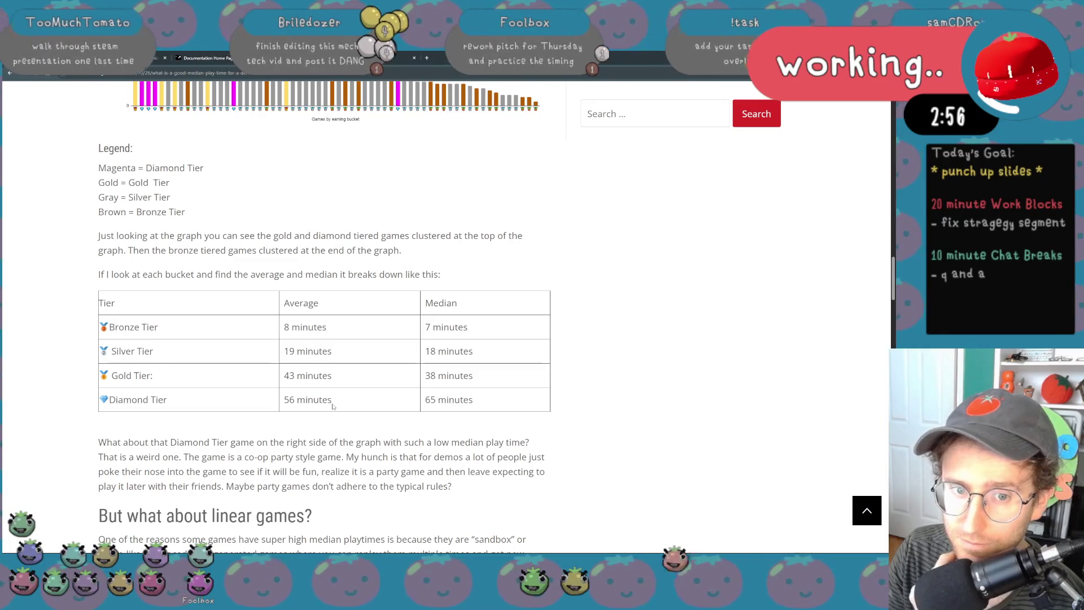
{"action": "scroll", "coordinate": [333, 408], "scroll_direction": "down", "scroll_amount": 5}
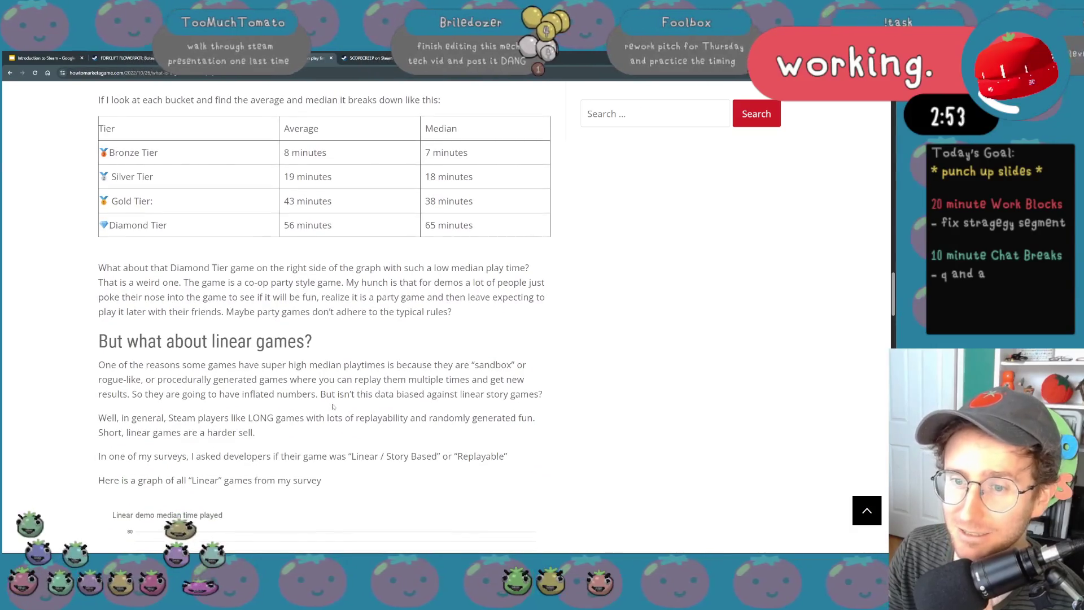
{"action": "scroll", "coordinate": [332, 406], "scroll_direction": "down", "scroll_amount": 5}
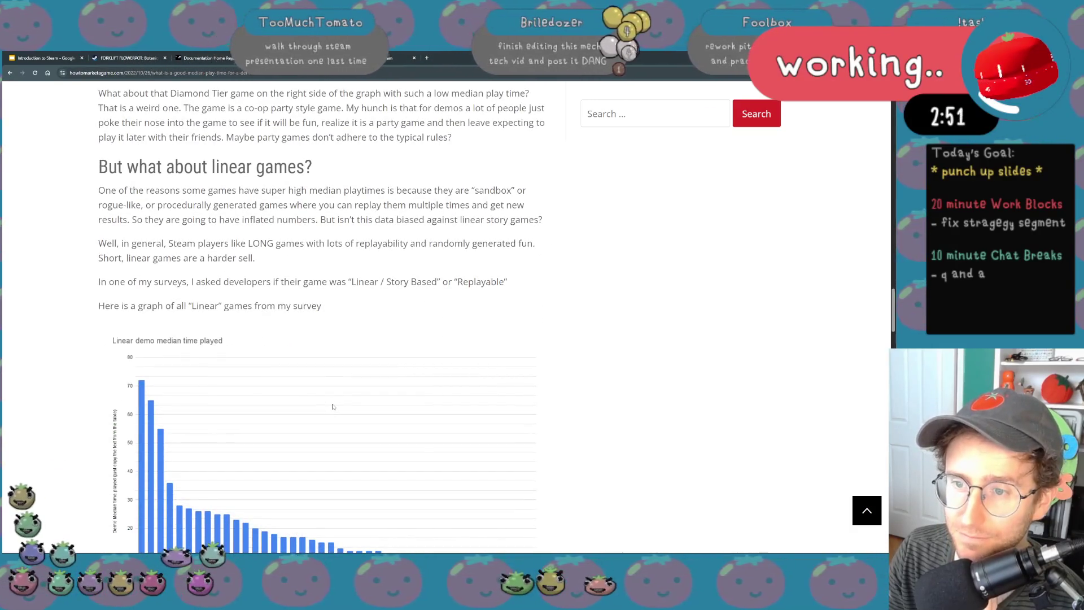
{"action": "scroll", "coordinate": [333, 406], "scroll_direction": "down", "scroll_amount": 4}
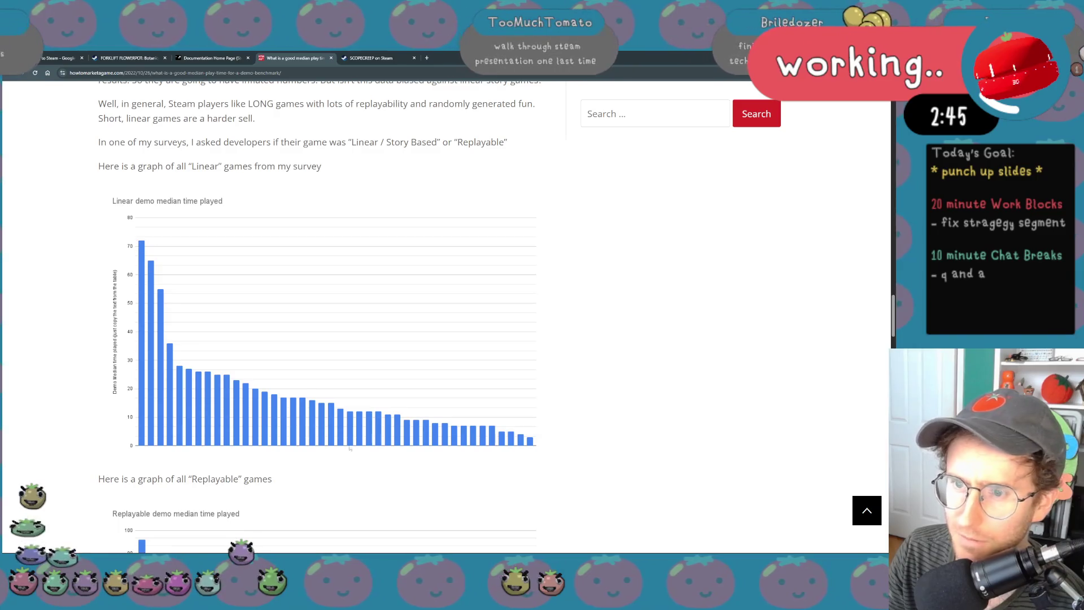
{"action": "scroll", "coordinate": [402, 451], "scroll_direction": "down", "scroll_amount": 2}
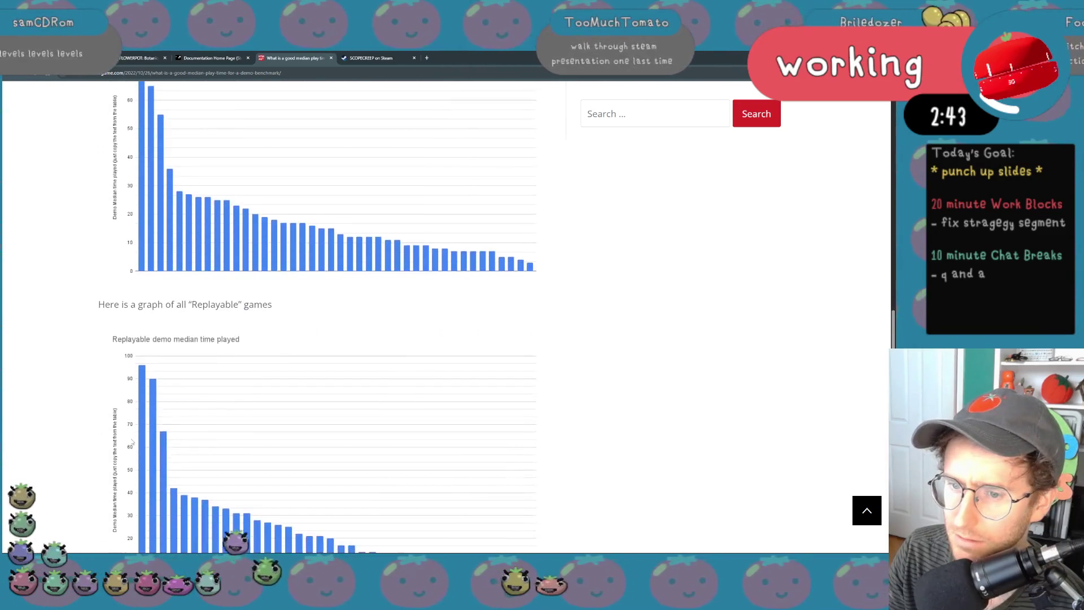
{"action": "scroll", "coordinate": [402, 451], "scroll_direction": "down", "scroll_amount": 2}
{"action": "scroll", "coordinate": [402, 450], "scroll_direction": "down", "scroll_amount": 2}
{"action": "scroll", "coordinate": [132, 441], "scroll_direction": "down", "scroll_amount": 2}
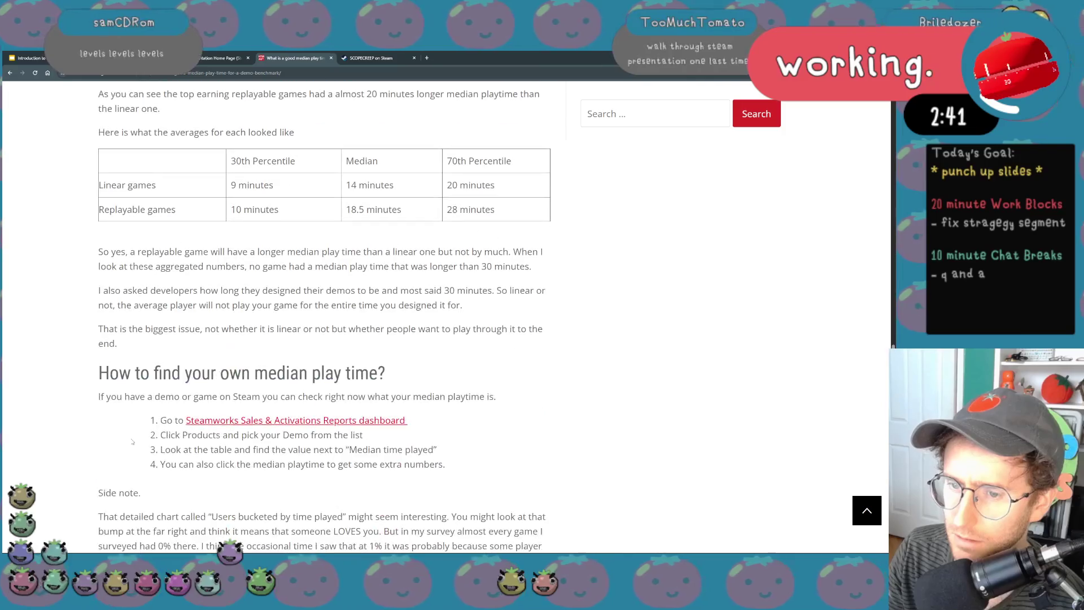
{"action": "scroll", "coordinate": [132, 441], "scroll_direction": "down", "scroll_amount": 2}
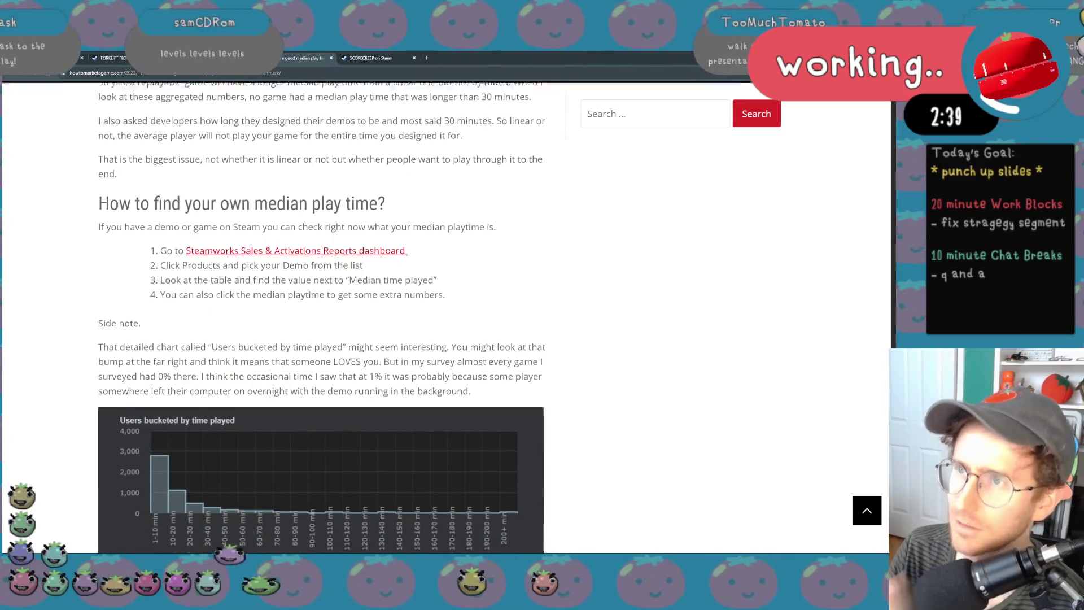
{"action": "scroll", "coordinate": [256, 146], "scroll_direction": "up", "scroll_amount": 2}
{"action": "scroll", "coordinate": [255, 146], "scroll_direction": "up", "scroll_amount": 10}
{"action": "scroll", "coordinate": [340, 481], "scroll_direction": "up", "scroll_amount": 3}
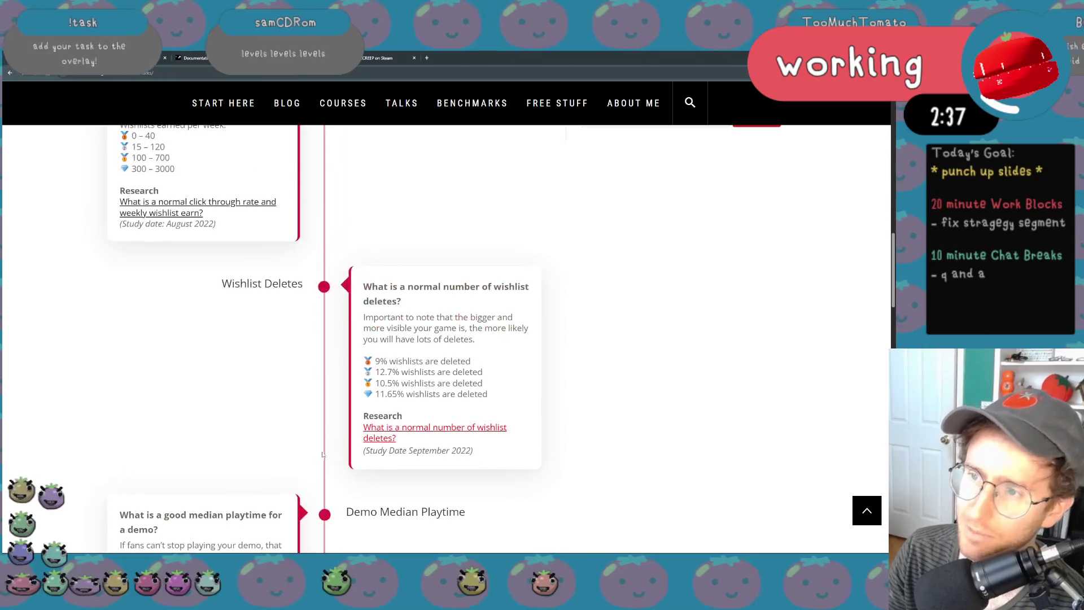
{"action": "scroll", "coordinate": [339, 482], "scroll_direction": "up", "scroll_amount": 3}
{"action": "scroll", "coordinate": [340, 481], "scroll_direction": "up", "scroll_amount": 2}
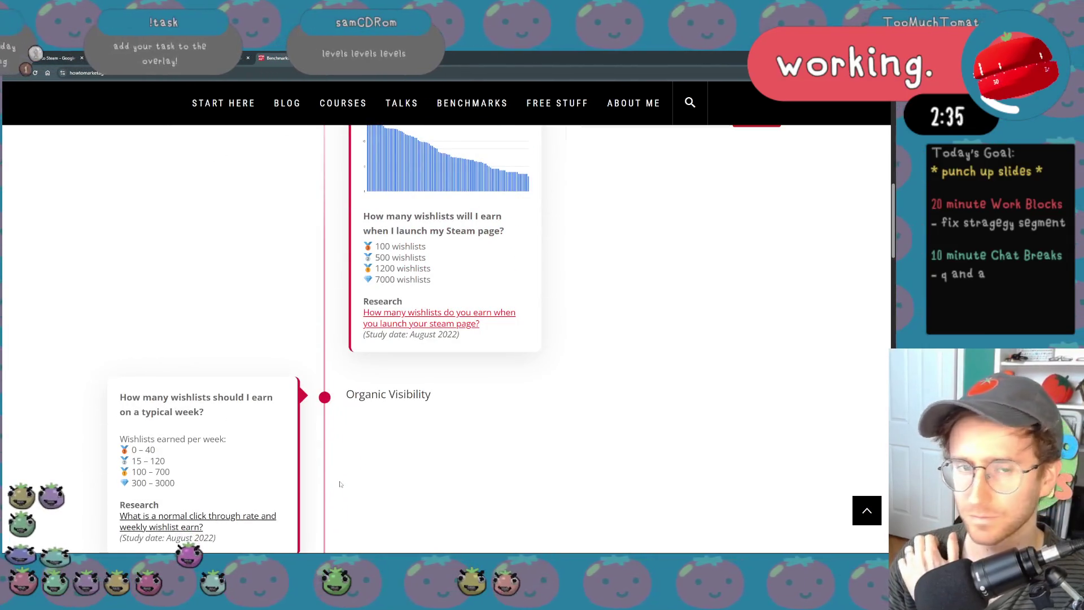
{"action": "scroll", "coordinate": [340, 484], "scroll_direction": "up", "scroll_amount": 1}
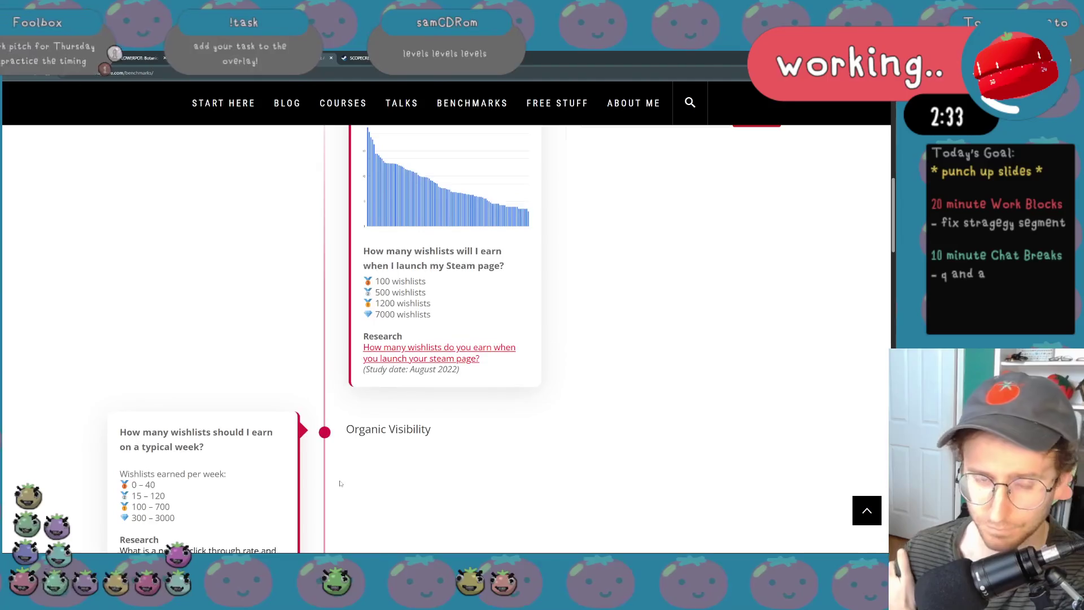
{"action": "scroll", "coordinate": [340, 484], "scroll_direction": "up", "scroll_amount": 2}
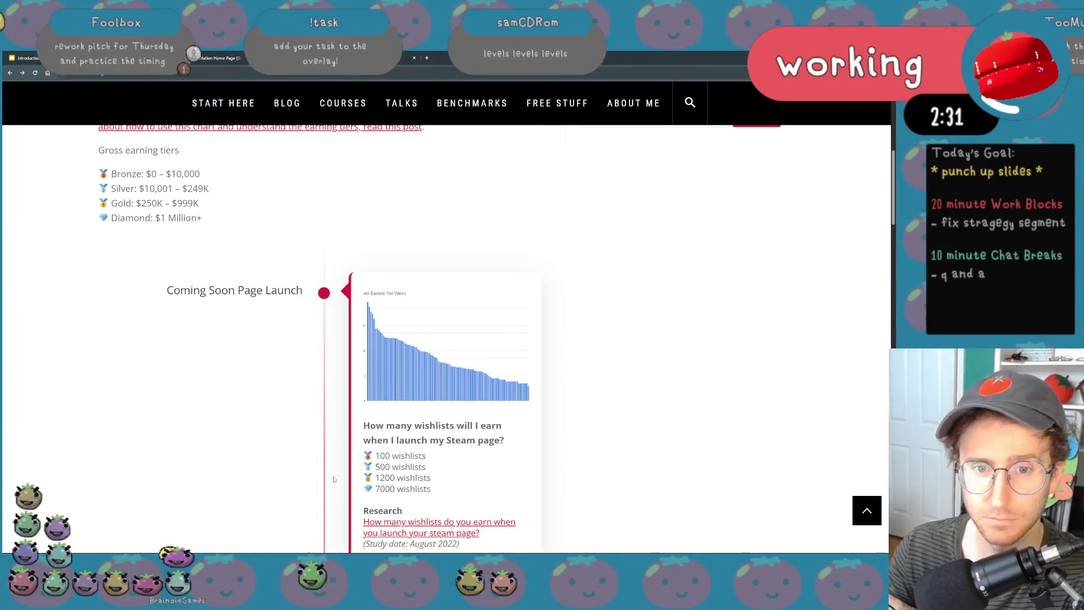
{"action": "scroll", "coordinate": [333, 477], "scroll_direction": "up", "scroll_amount": 5}
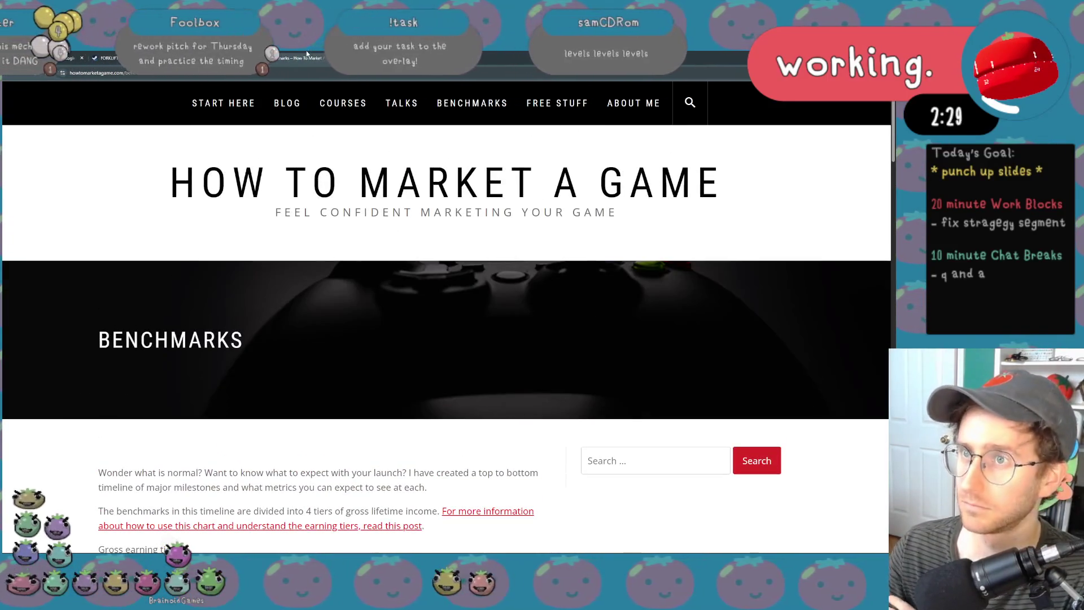
- Switch from the benchmarks page to the Steamworks Documentation tab
{"action": "left_click", "coordinate": [307, 53]}
- Glance at the Steamworks Documentation and Forklift Flowerpot store tabs, then return to the slides
{"action": "left_click", "coordinate": [195, 58]}
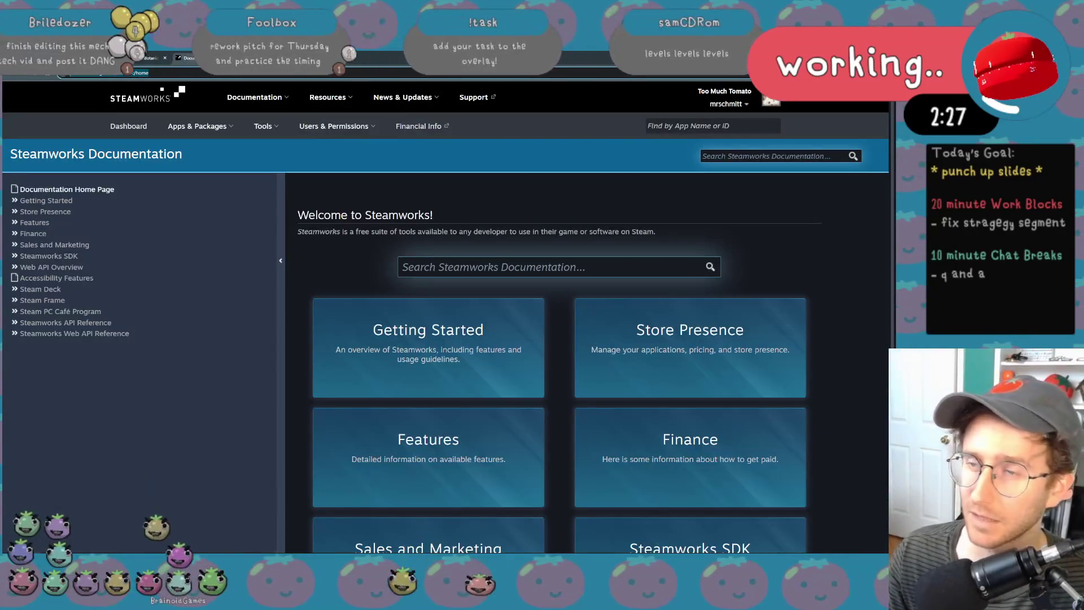
{"action": "left_click", "coordinate": [57, 57]}
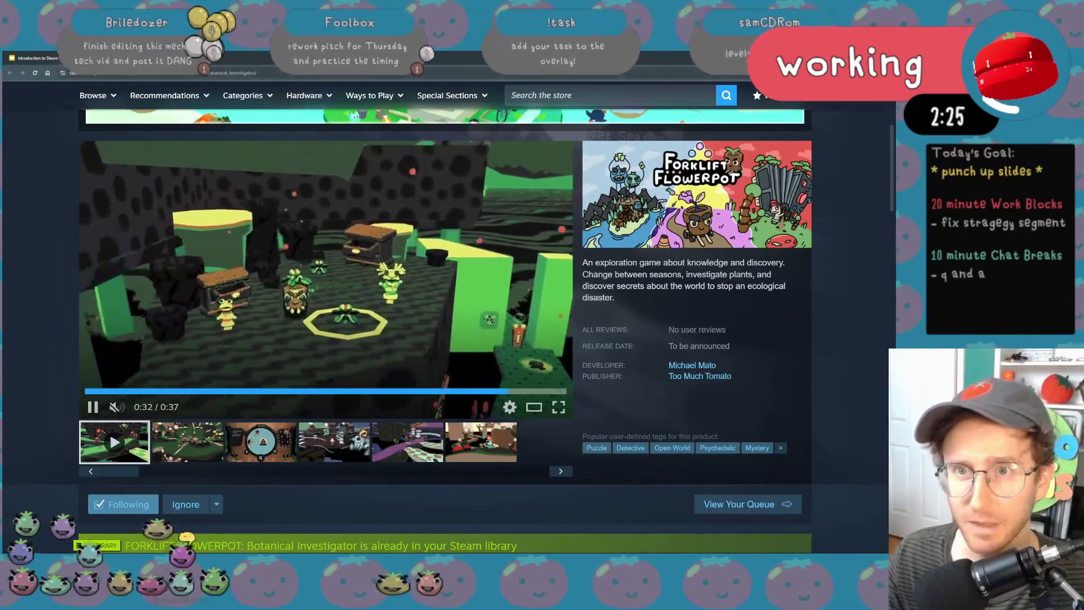
{"action": "left_click", "coordinate": [43, 58]}
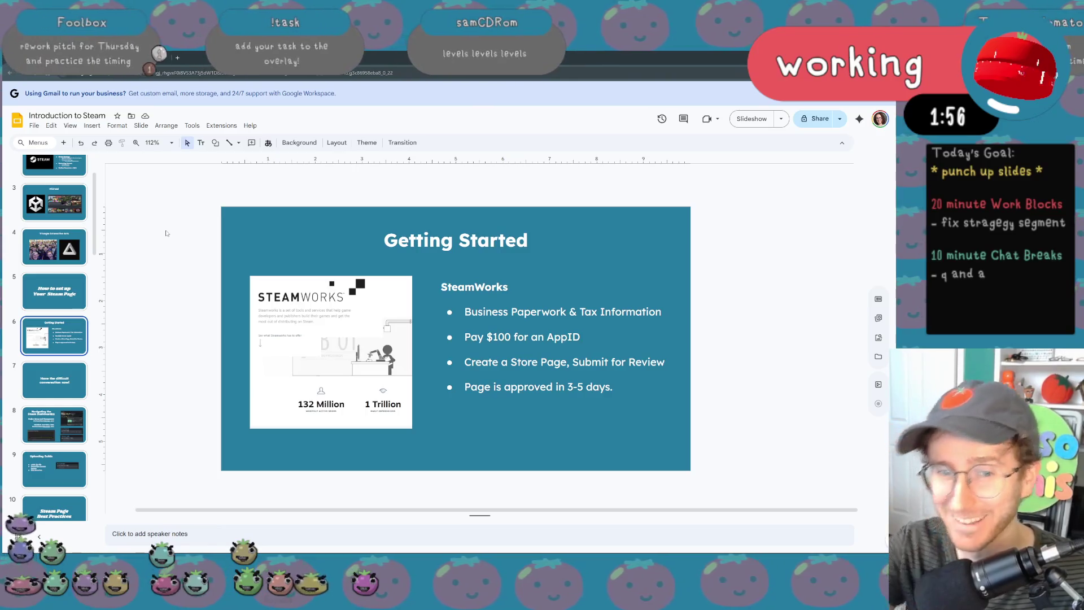
- Advance to the Uploading Builds slide, open and enlarge a small browser window, then close it
{"action": "key", "text": "Down"}
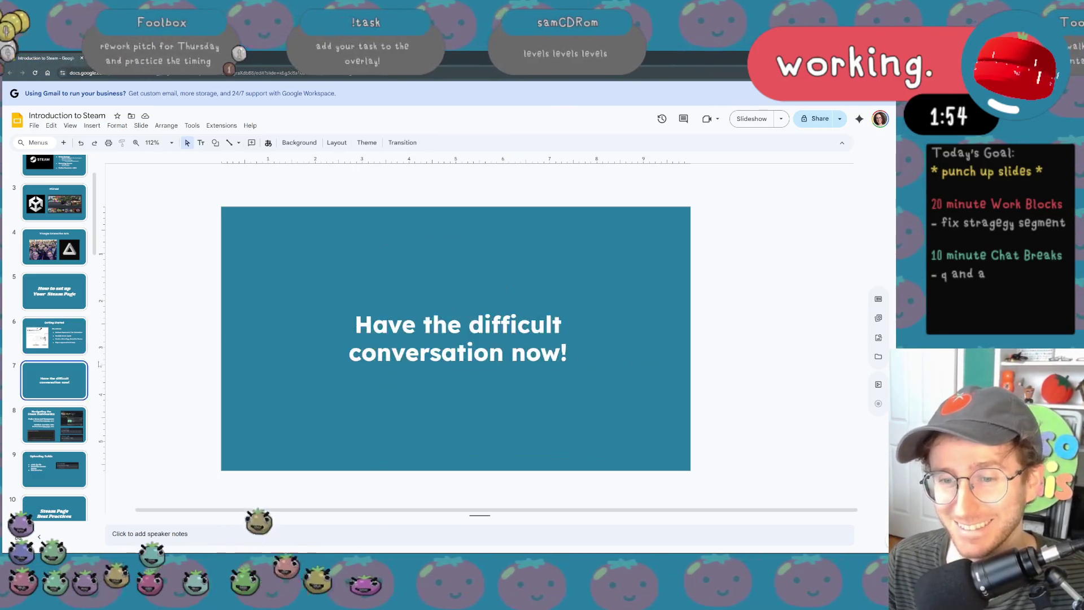
{"action": "key", "text": "Down"}
{"action": "key", "text": "Down"}
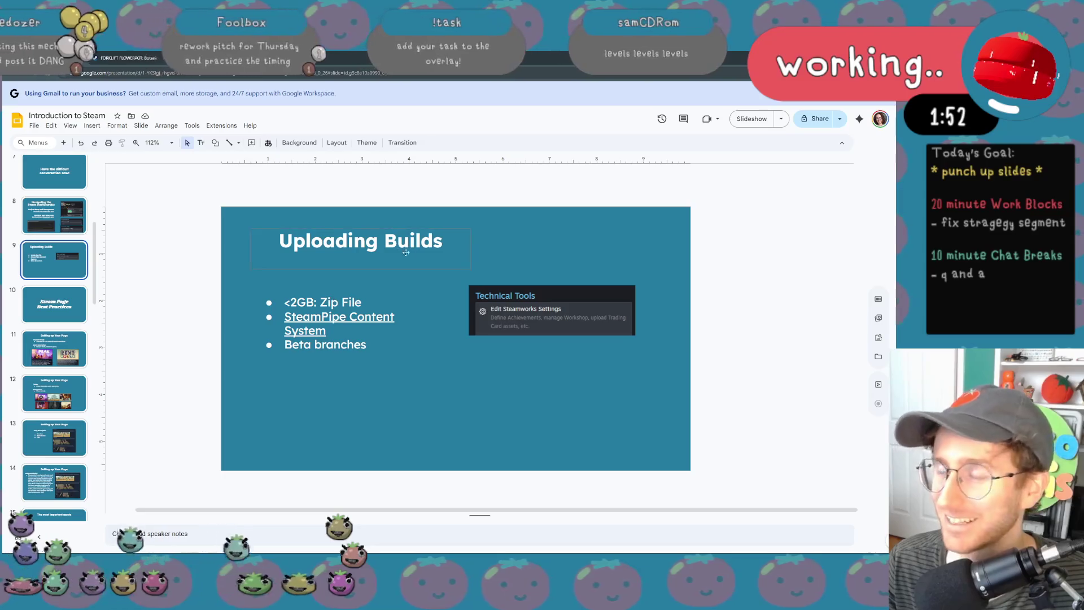
{"action": "key", "text": "ctrl+n"}
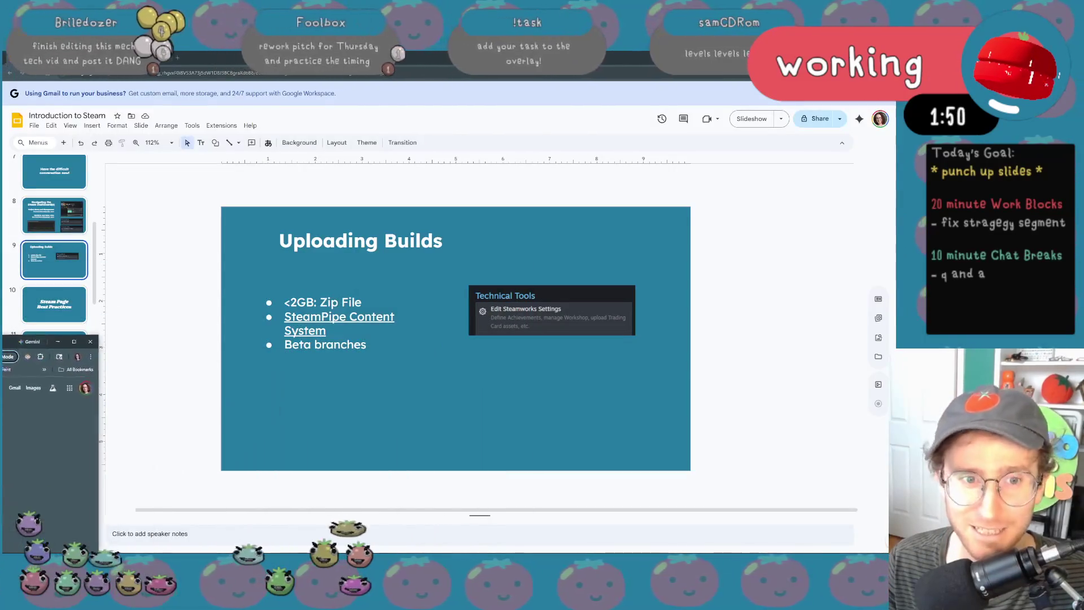
{"action": "left_click_drag", "start_coordinate": [93, 342], "coordinate": [174, 222]}
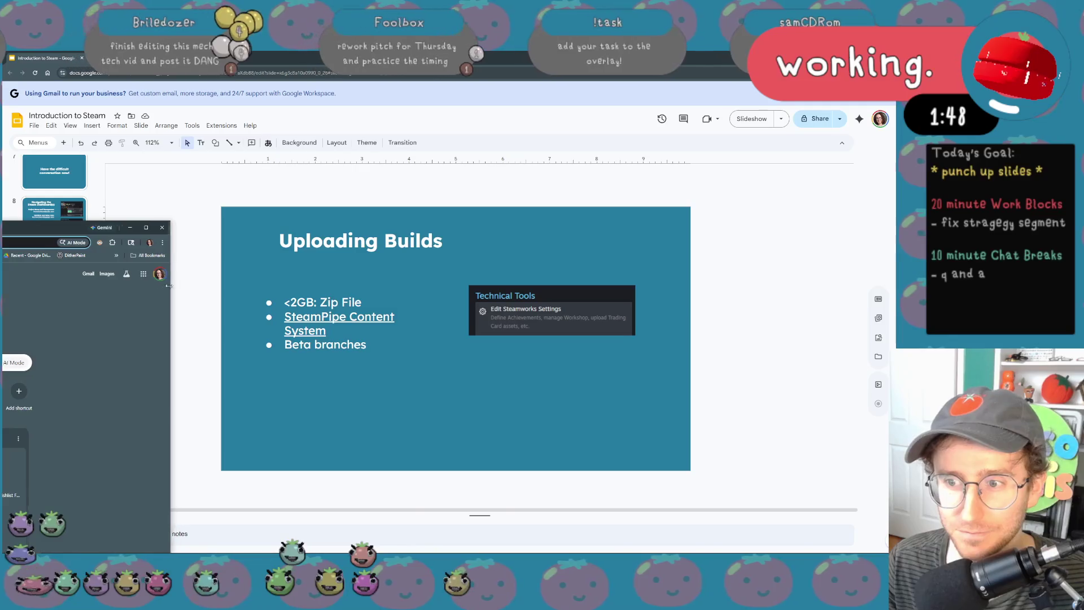
{"action": "left_click", "coordinate": [173, 286]}
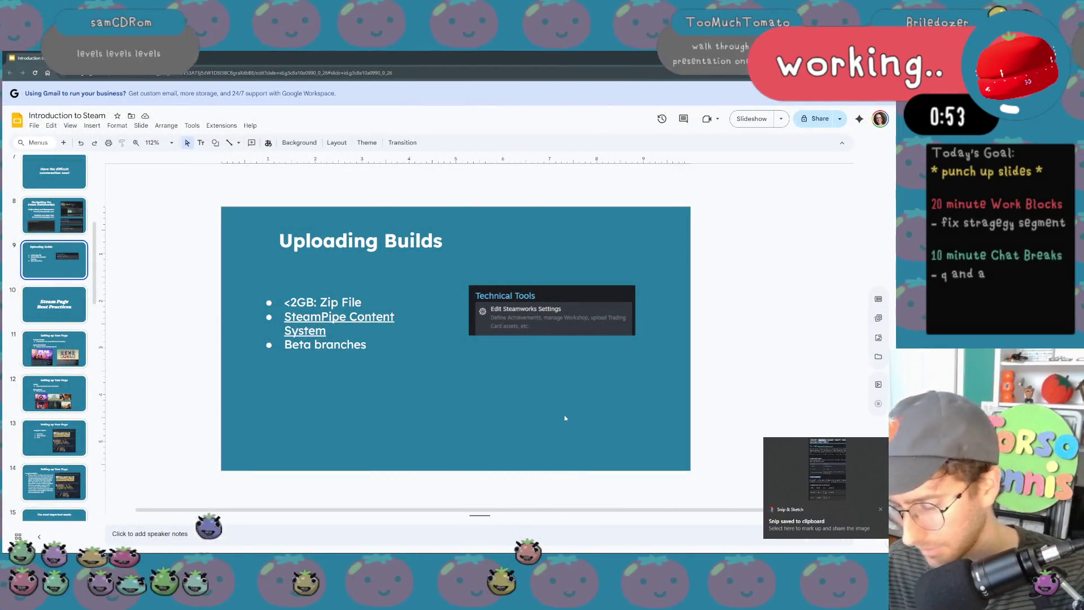
- Paste the SteamPipe builds screenshot beside the bullets and move the Technical Tools image above them
{"action": "key", "text": "ctrl+v"}
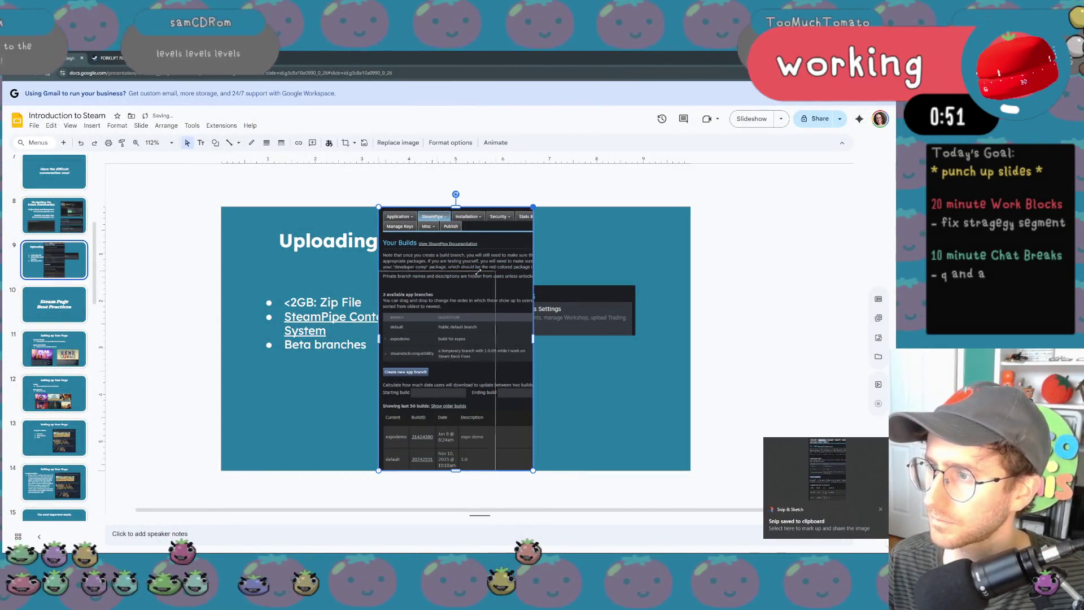
{"action": "left_click_drag", "start_coordinate": [533, 206], "coordinate": [497, 267]}
{"action": "left_click_drag", "start_coordinate": [440, 364], "coordinate": [564, 351]}
{"action": "left_click_drag", "start_coordinate": [494, 315], "coordinate": [304, 412]}
{"action": "mouse_move", "coordinate": [327, 366]}
{"action": "left_mouse_down"}
{"action": "mouse_move", "coordinate": [294, 341]}
{"action": "mouse_move", "coordinate": [264, 420]}
{"action": "left_mouse_up"}
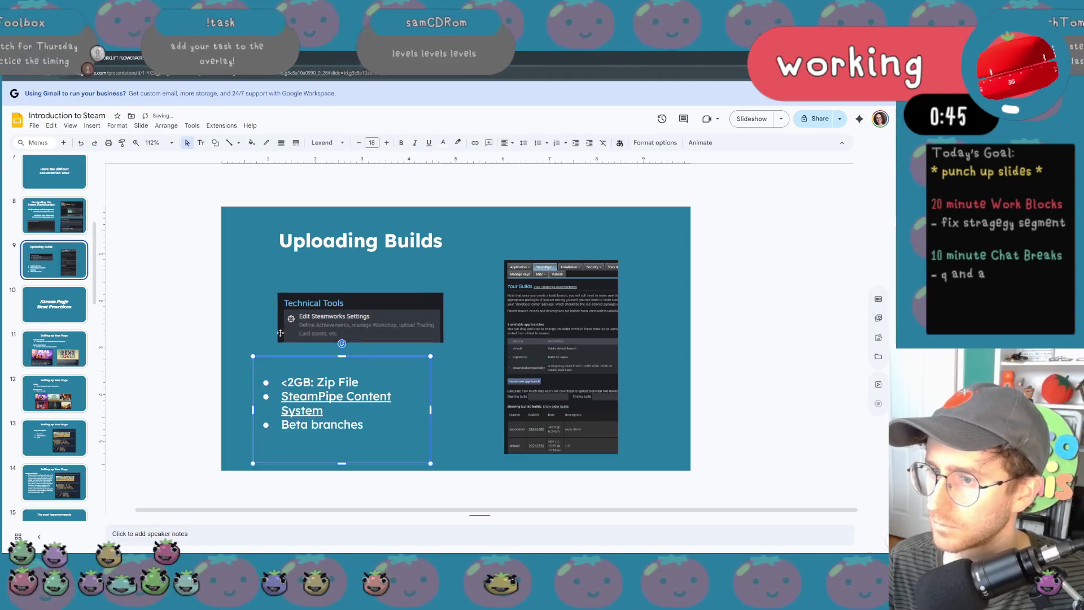
{"action": "left_click", "coordinate": [344, 324]}
{"action": "left_click_drag", "start_coordinate": [343, 324], "coordinate": [328, 304]}
- Nudge the bullet list, Technical Tools image and builds screenshot into alignment on the slide
{"action": "left_click", "coordinate": [366, 383]}
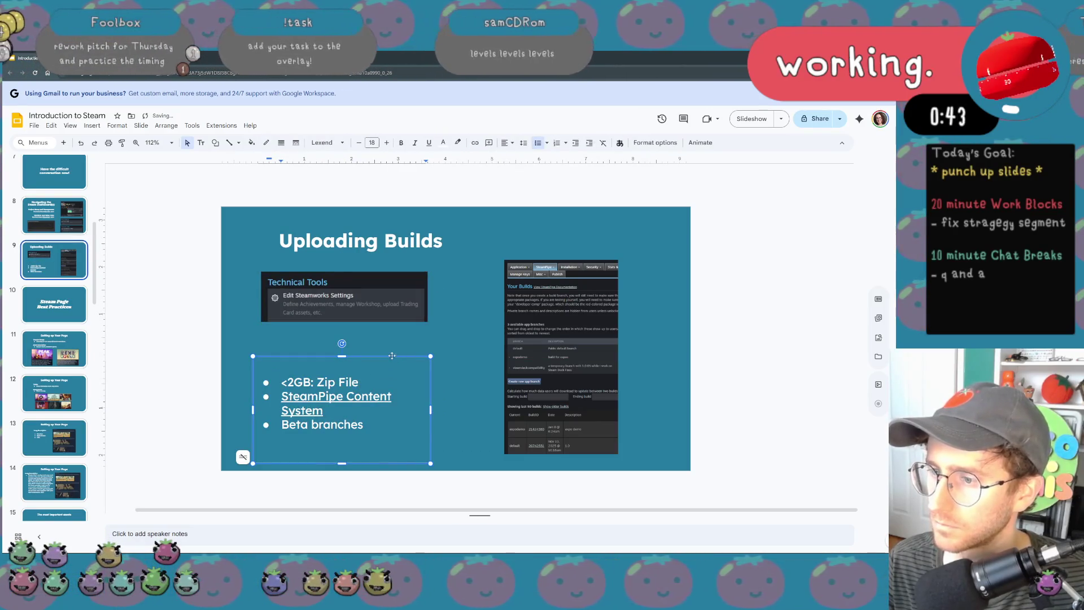
{"action": "left_click_drag", "start_coordinate": [391, 355], "coordinate": [402, 338]}
{"action": "left_click_drag", "start_coordinate": [540, 370], "coordinate": [526, 364]}
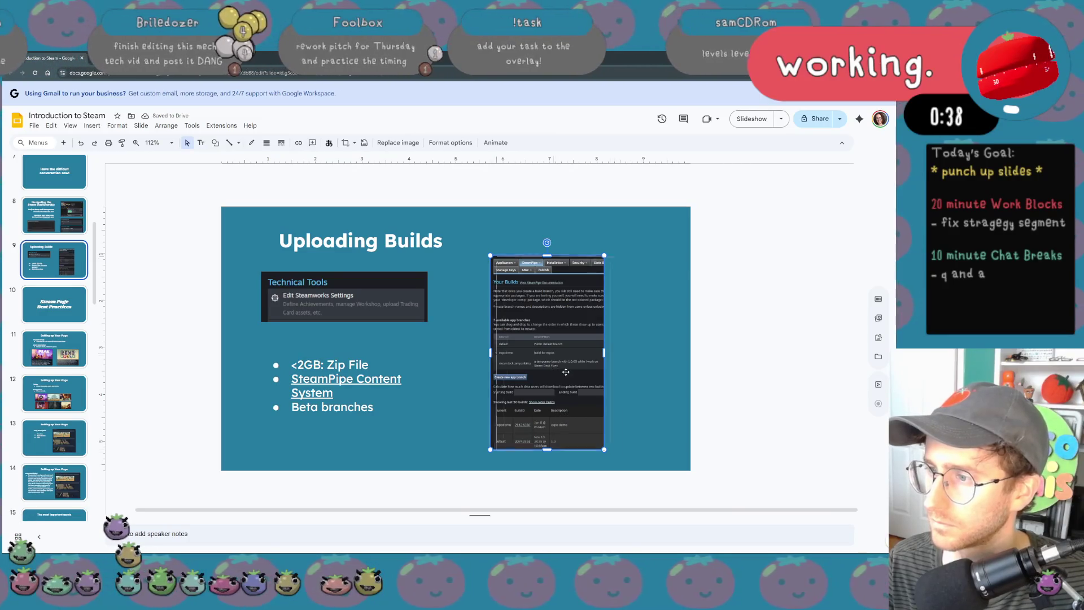
{"action": "left_click_drag", "start_coordinate": [563, 371], "coordinate": [582, 372]}
{"action": "left_click", "coordinate": [377, 312]}
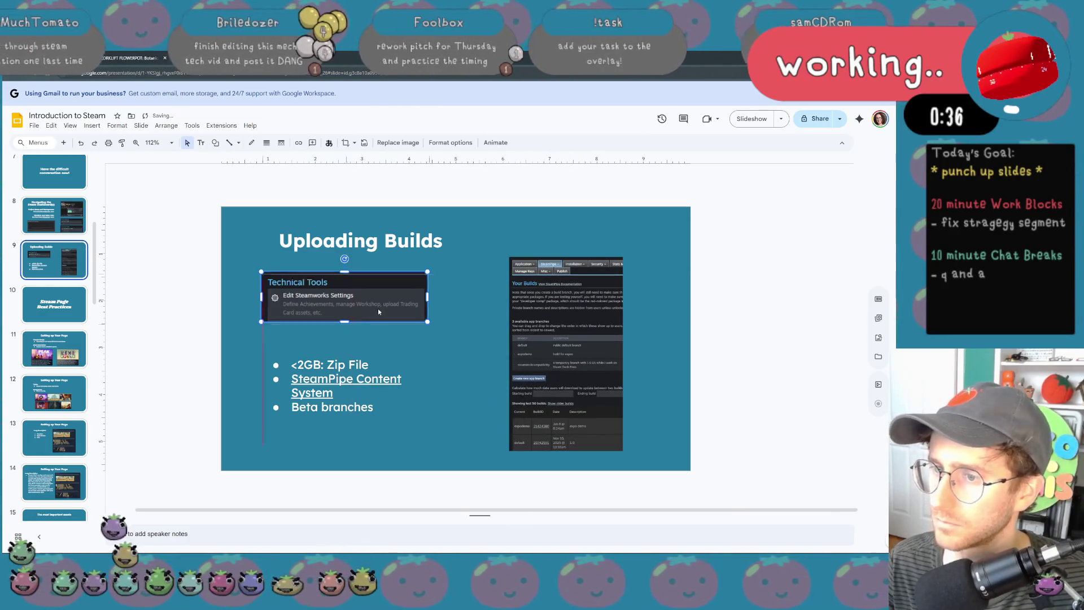
{"action": "left_click_drag", "start_coordinate": [377, 312], "coordinate": [393, 310]}
{"action": "left_click_drag", "start_coordinate": [578, 313], "coordinate": [582, 325]}
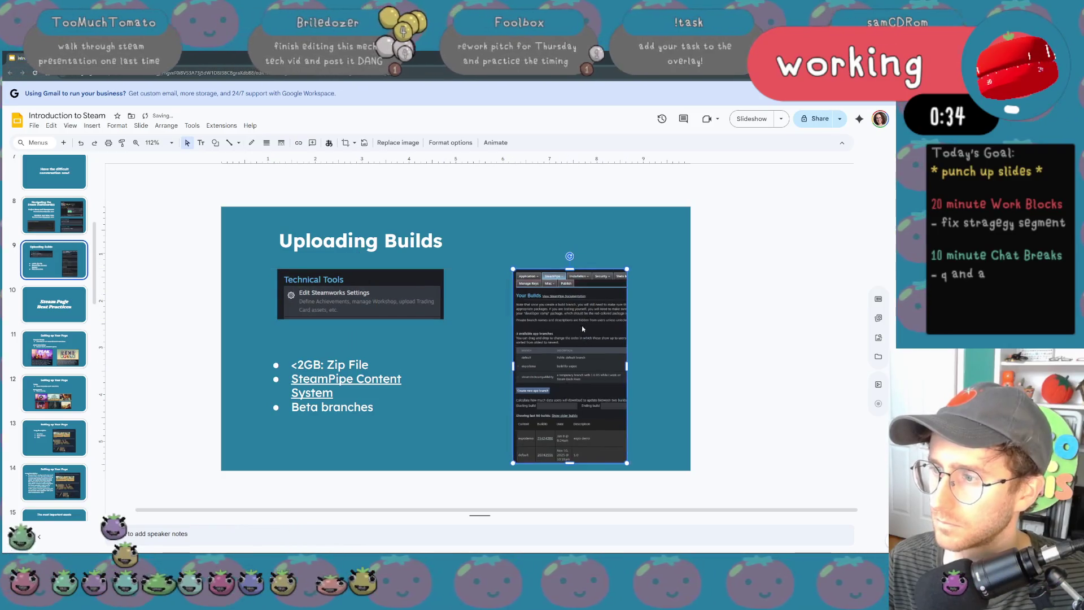
- Shrink the builds screenshot slightly, check the finished slide, then advance to Steam Page Best Practices
{"action": "key", "text": "Escape"}
{"action": "left_click", "coordinate": [607, 448]}
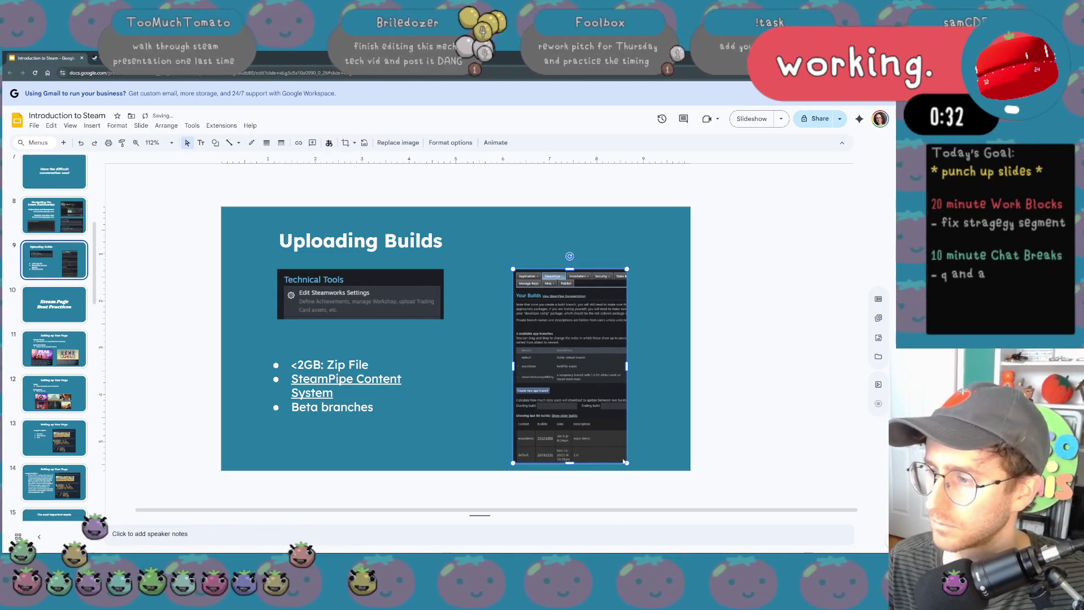
{"action": "left_click_drag", "start_coordinate": [624, 462], "coordinate": [613, 439]}
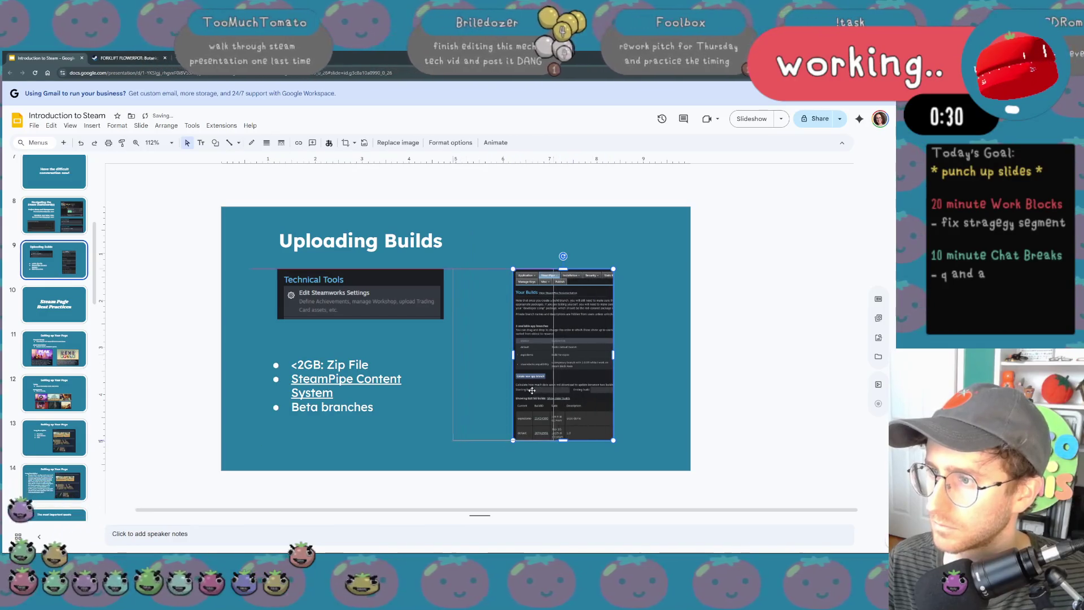
{"action": "left_click_drag", "start_coordinate": [541, 389], "coordinate": [528, 388]}
{"action": "left_click", "coordinate": [480, 392]}
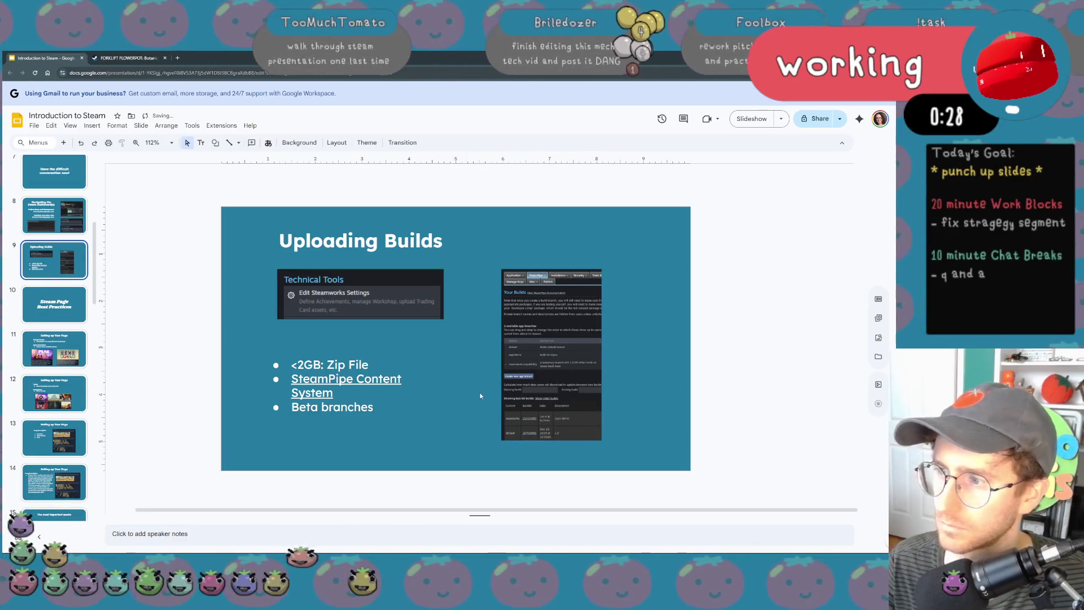
{"action": "key", "text": "Down"}
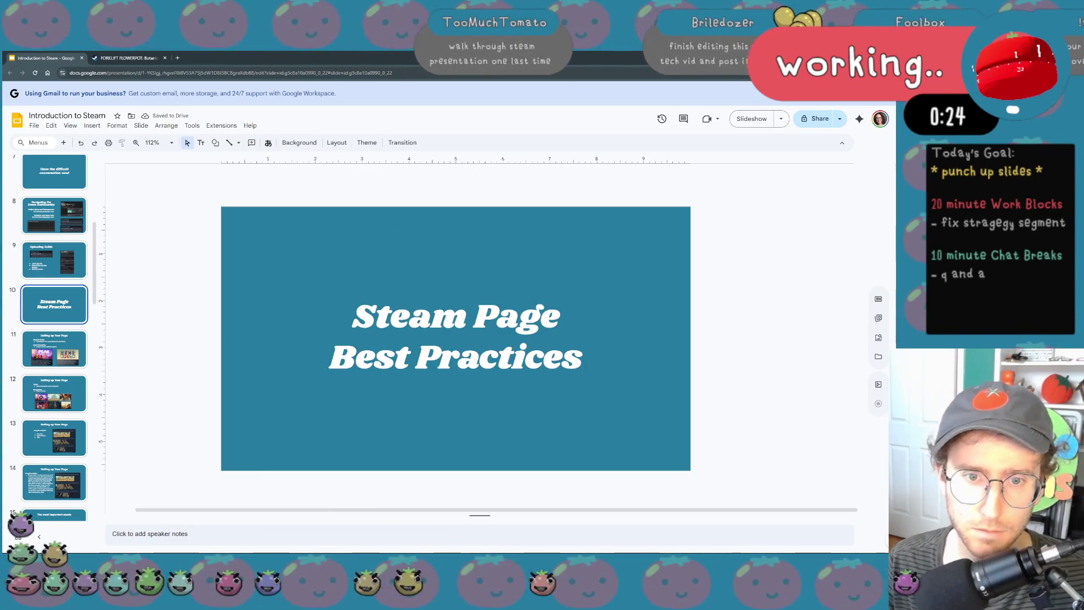
- Step around the Uploading Builds slide, then forward through Setting up Your Page to Long Description
{"action": "key", "text": "Down"}
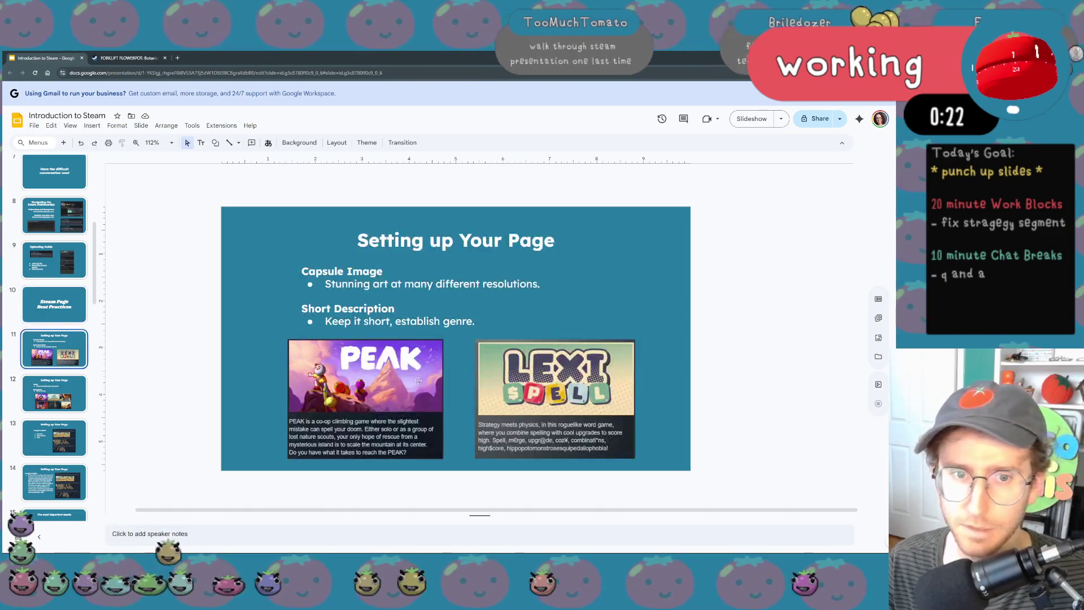
{"action": "key", "text": "Down"}
{"action": "key", "text": "Up"}
{"action": "left_click", "coordinate": [53, 275]}
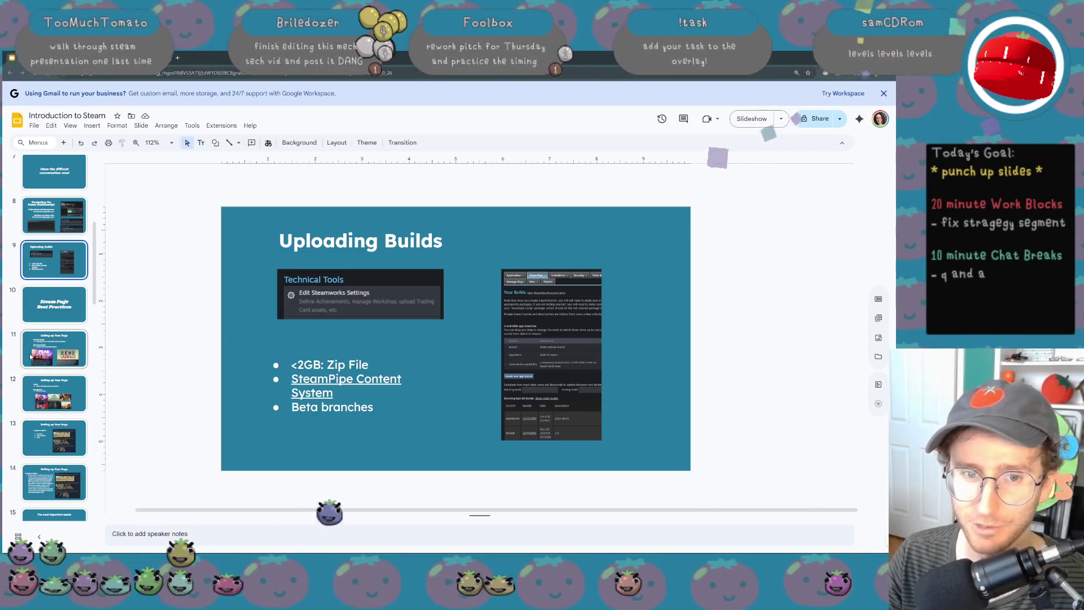
{"action": "key", "text": "Down"}
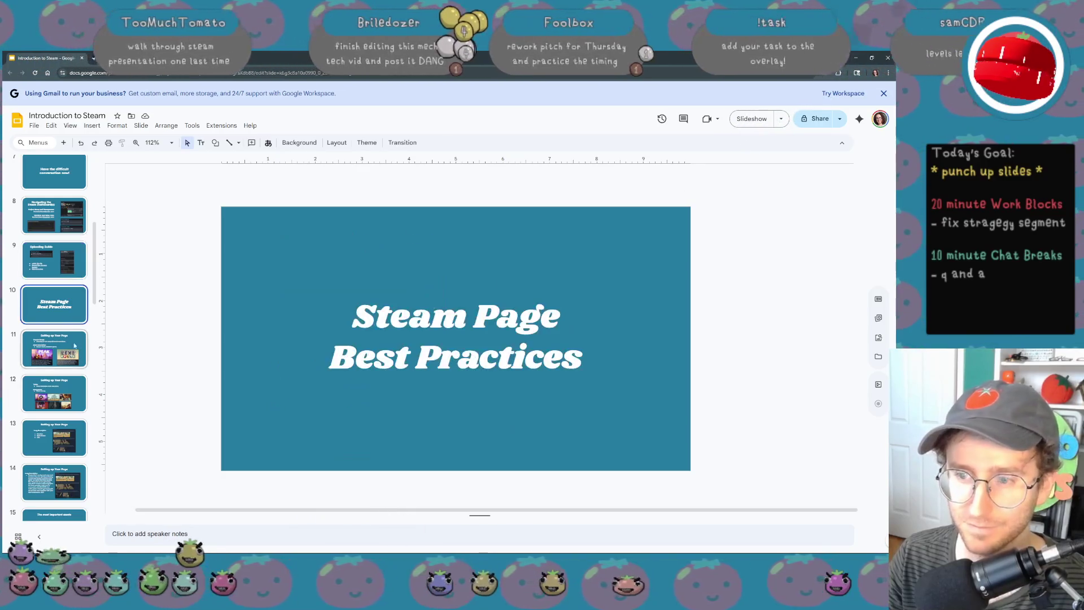
{"action": "key", "text": "Down"}
{"action": "key", "text": "Down"}
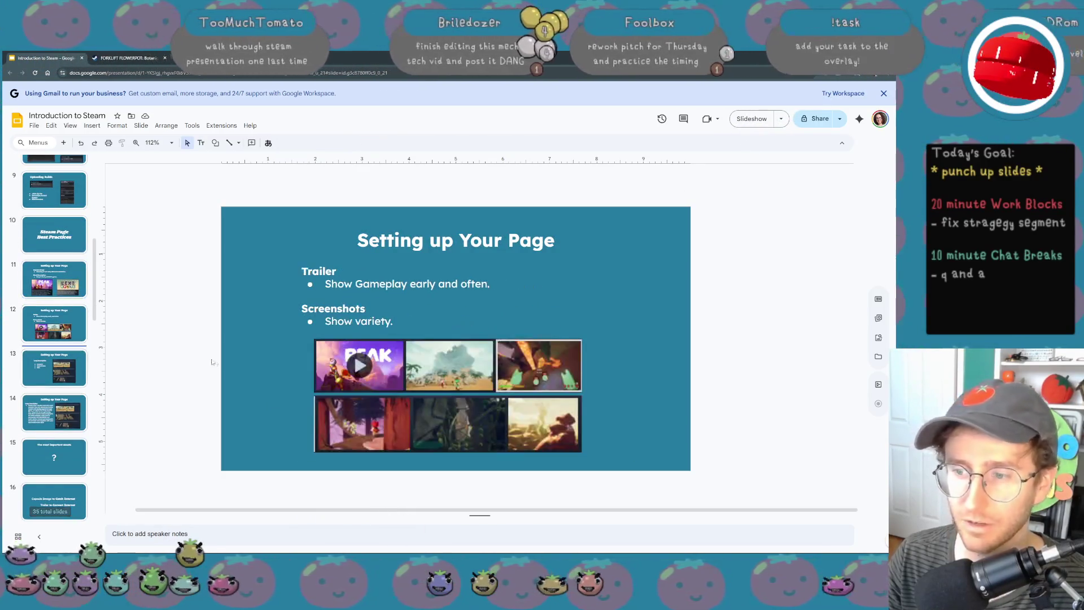
{"action": "key", "text": "Down"}
{"action": "scroll", "coordinate": [63, 406], "scroll_direction": "up", "scroll_amount": 5}
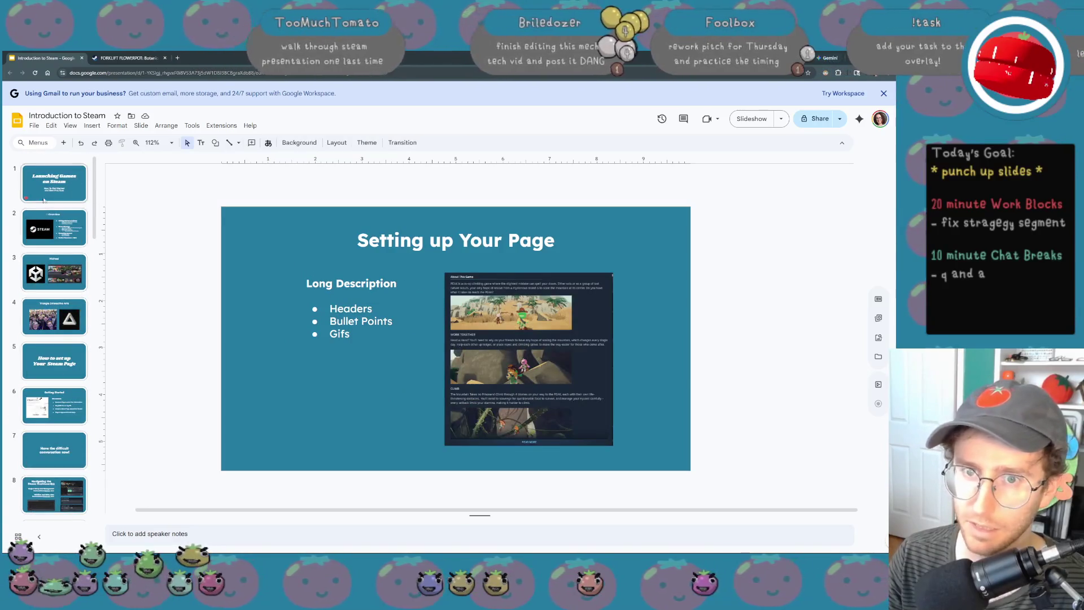
- Jump to the first slide and page down through the deck to its later slides
{"action": "left_click", "coordinate": [28, 200]}
{"action": "key", "text": "Down"}
{"action": "key", "text": "Down"}
{"action": "key", "text": "Down"}
{"action": "key", "text": "Down"}
{"action": "key", "text": "Down"}
{"action": "key", "text": "Down"}
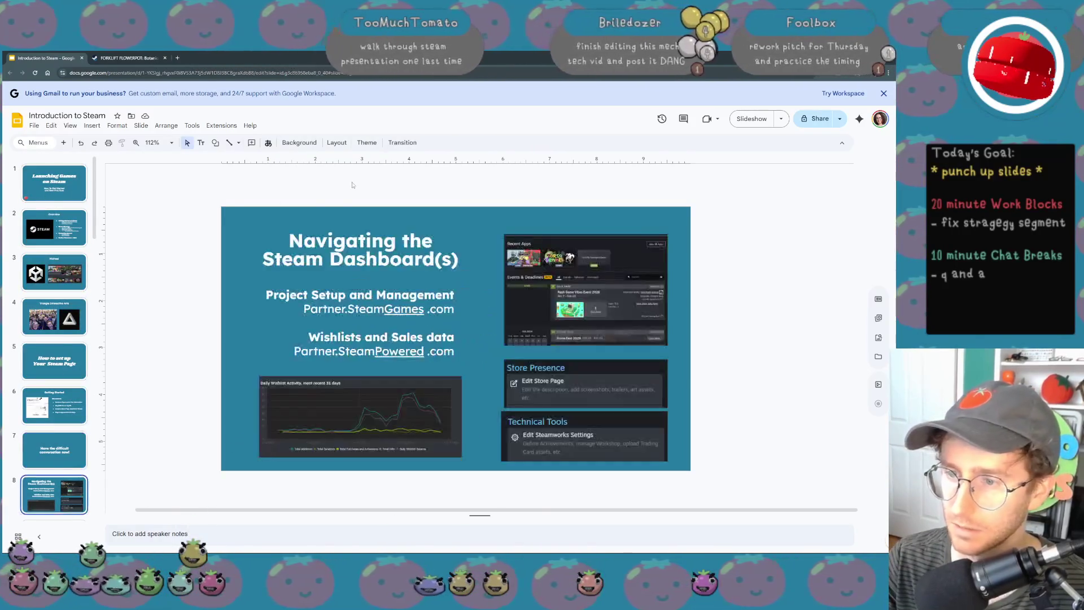
{"action": "key", "text": "Down"}
{"action": "key", "text": "Down"}
{"action": "key", "text": "Down"}
{"action": "key", "text": "Down"}
{"action": "key", "text": "Down"}
{"action": "key", "text": "Down"}
{"action": "key", "text": "Down"}
{"action": "key", "text": "Down"}
{"action": "key", "text": "Down"}
{"action": "key", "text": "Down"}
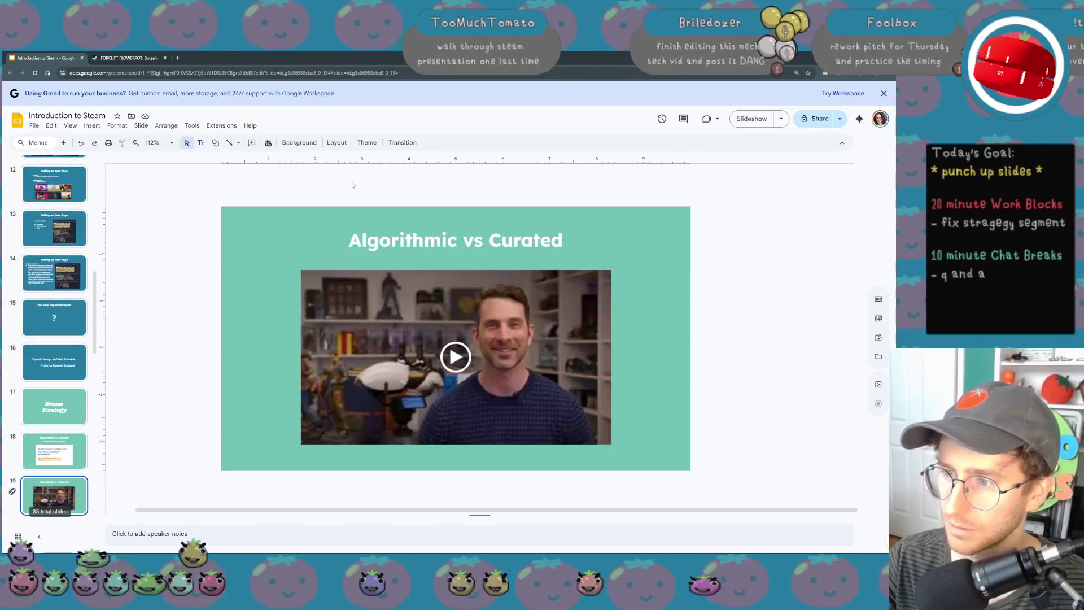
{"action": "key", "text": "Down"}
{"action": "key", "text": "Down"}
{"action": "key", "text": "Down"}
{"action": "key", "text": "Down"}
{"action": "key", "text": "Down"}
{"action": "key", "text": "Down"}
{"action": "key", "text": "Down"}
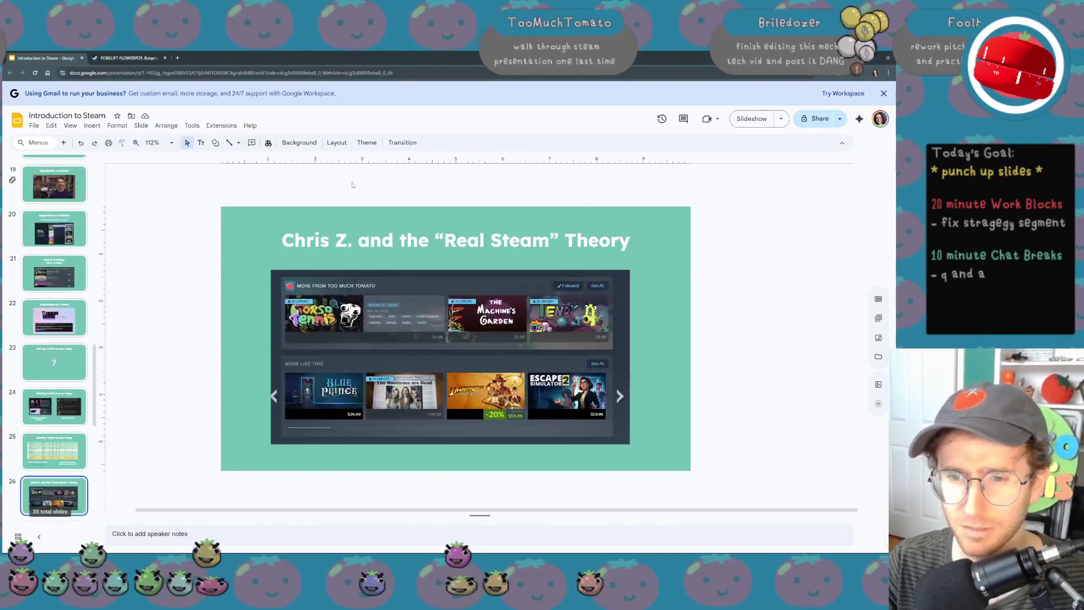
{"action": "key", "text": "Down"}
{"action": "key", "text": "Down"}
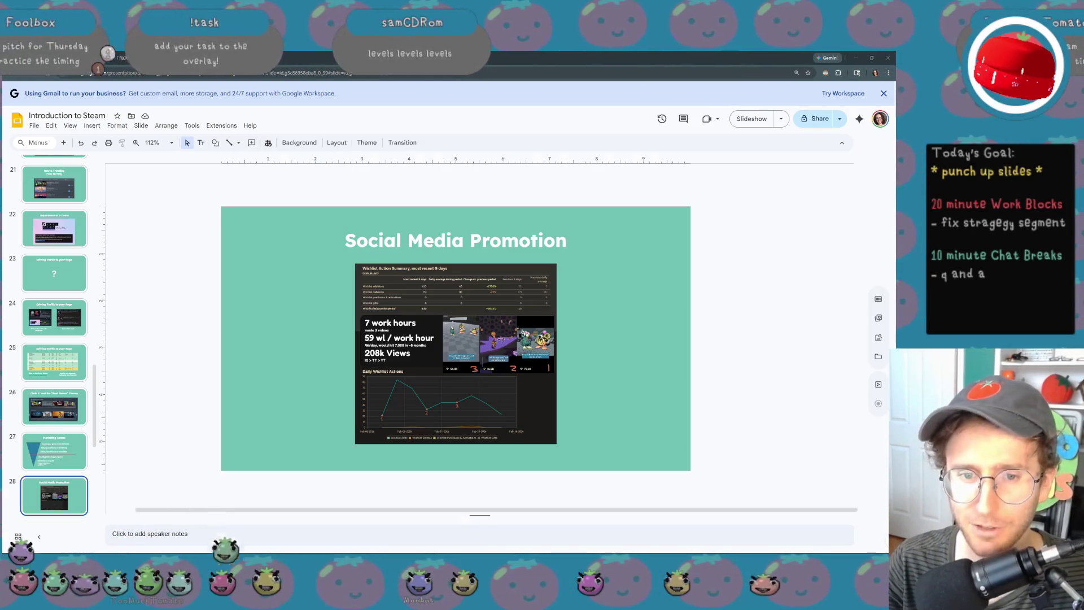
- Switch to the Too Much Tomato site zoomed in, open the Tomato Club Substack and enlarge its post list
{"action": "key", "text": "ctrl+Tab"}
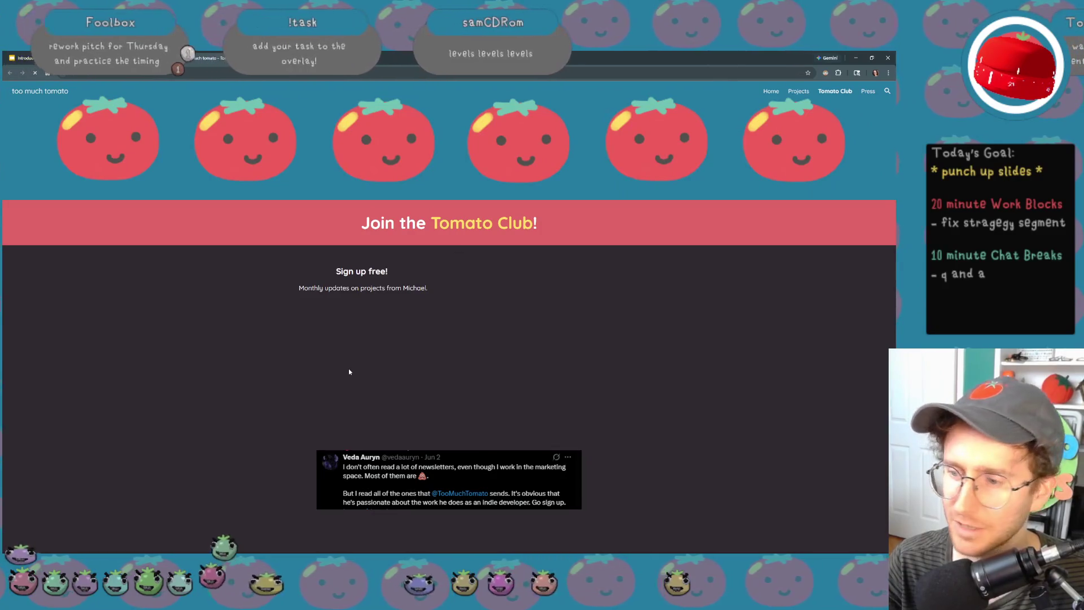
{"action": "key", "text": "ctrl+plus"}
{"action": "key", "text": "ctrl+plus"}
{"action": "key", "text": "ctrl+plus"}
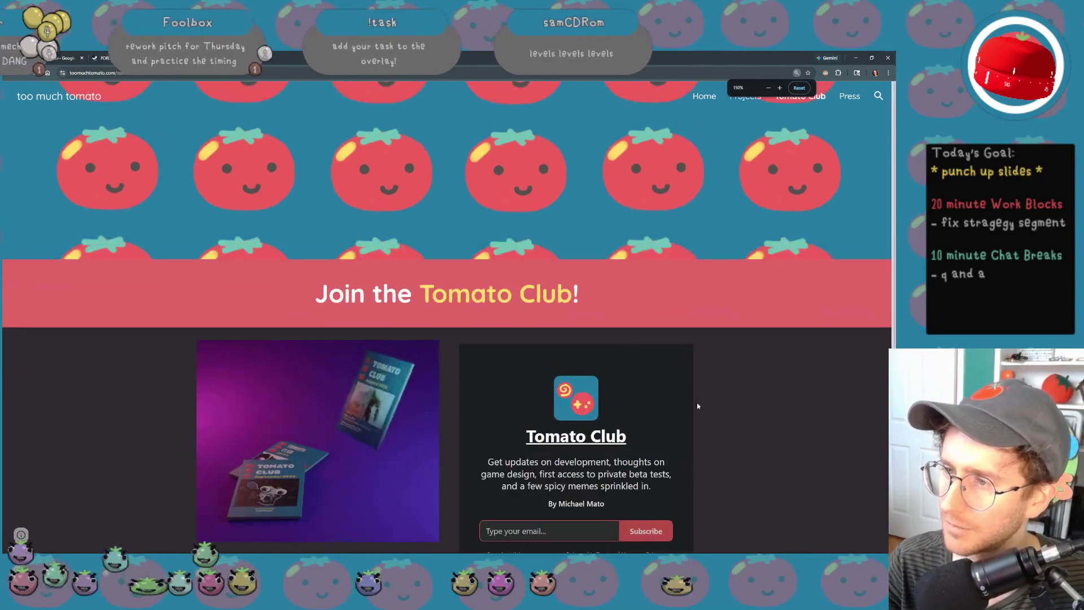
{"action": "key", "text": "ctrl+plus"}
{"action": "scroll", "coordinate": [707, 411], "scroll_direction": "down", "scroll_amount": 3}
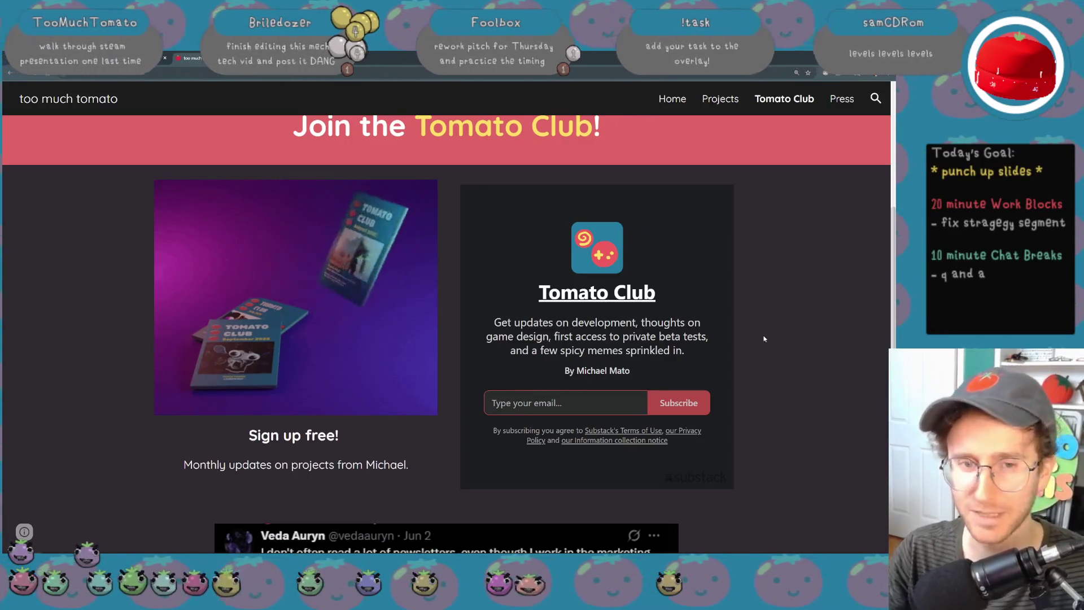
{"action": "left_click", "coordinate": [560, 303]}
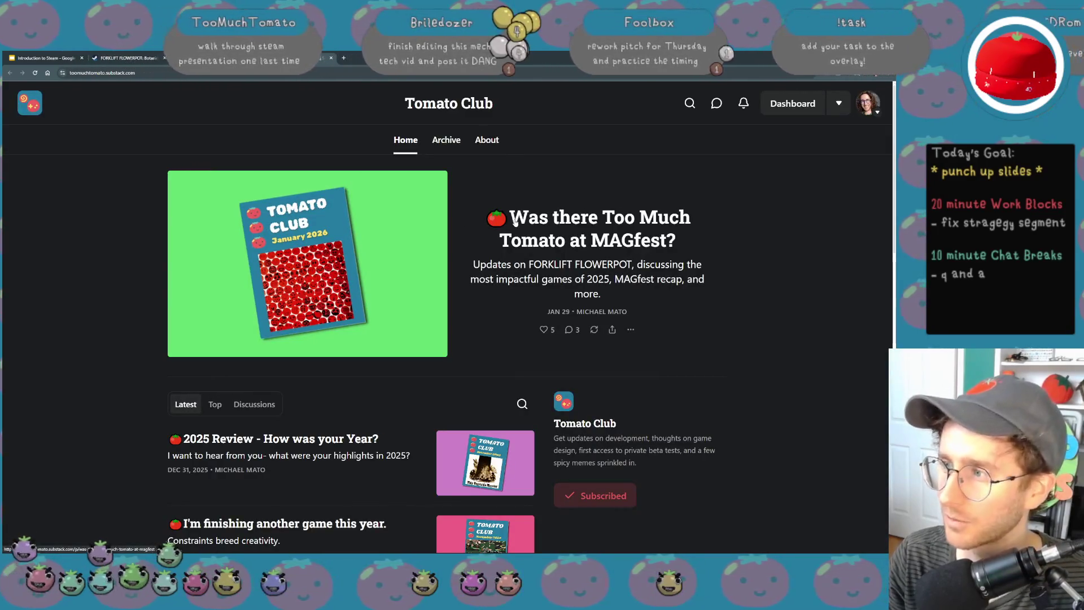
{"action": "scroll", "coordinate": [515, 219], "scroll_direction": "down", "scroll_amount": 3}
{"action": "scroll", "coordinate": [517, 283], "scroll_direction": "down", "scroll_amount": 2}
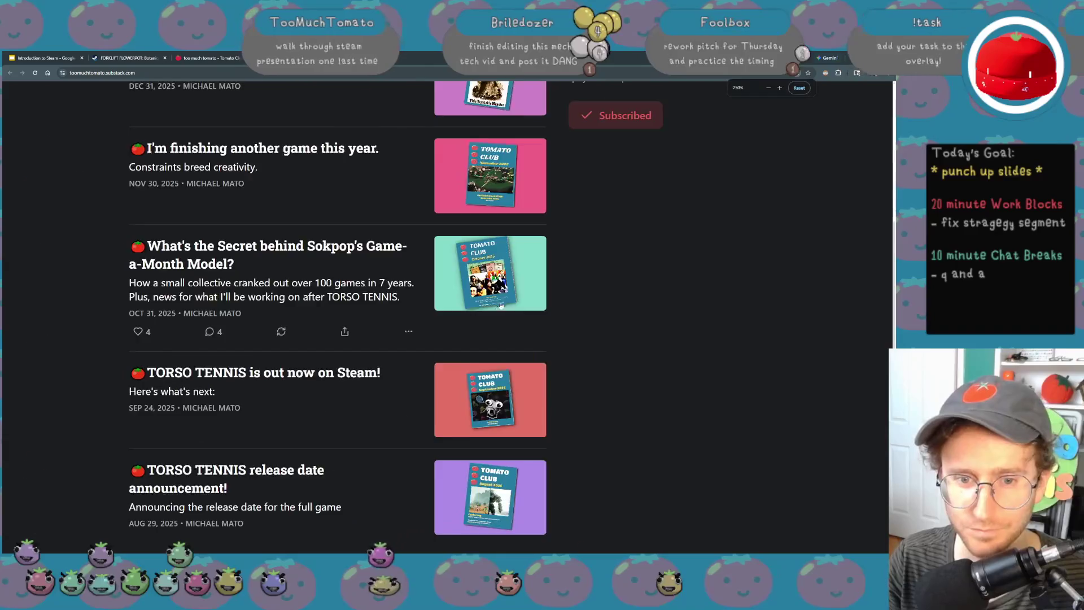
{"action": "key", "text": "ctrl+plus"}
{"action": "key", "text": "ctrl+plus"}
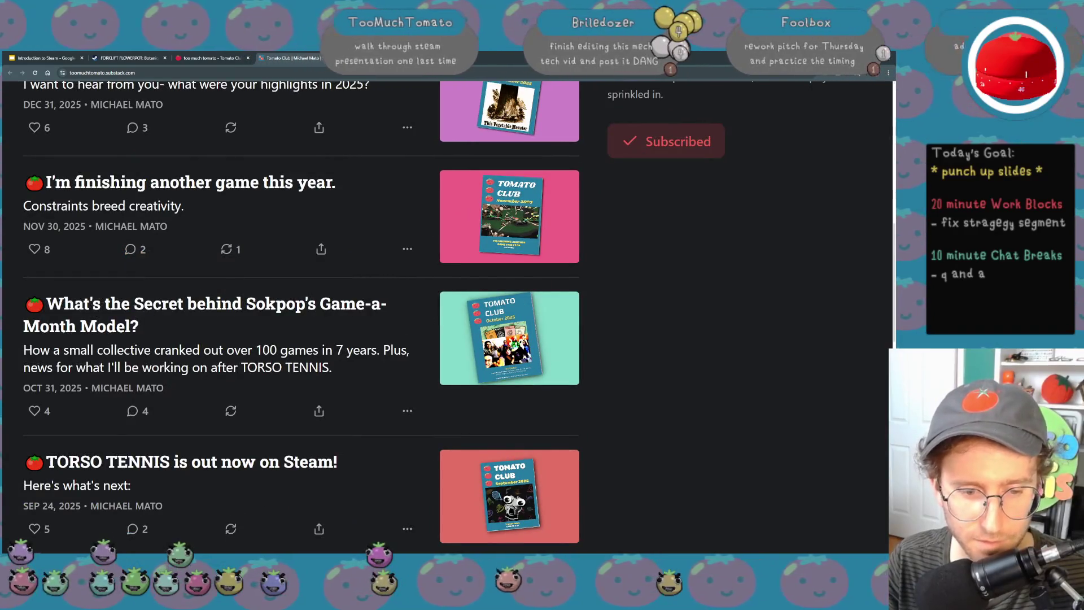